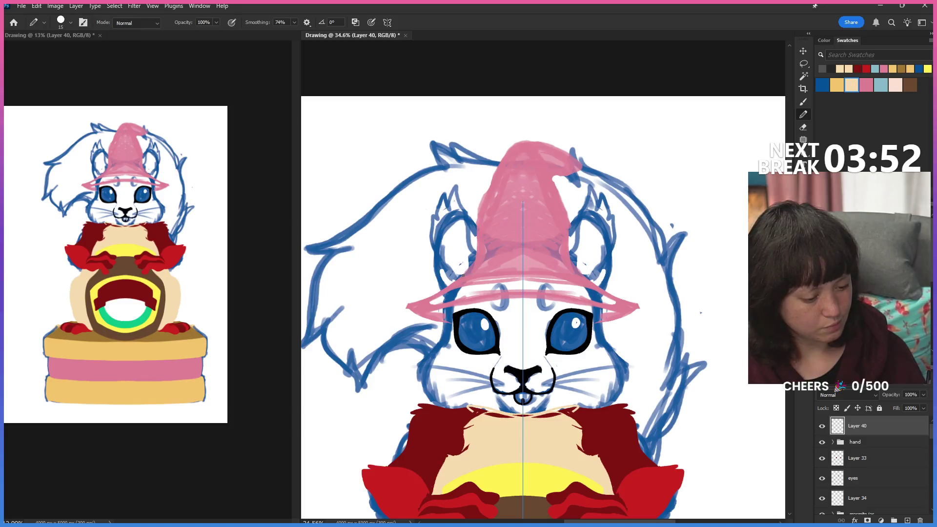
Outline the hat band with mirrored Pencil strokes and bucket-fill it dark grey, undoing a stray whole-canvas fill.
{"action": "left_click_drag", "start_coordinate": [477, 229], "coordinate": [478, 246]}
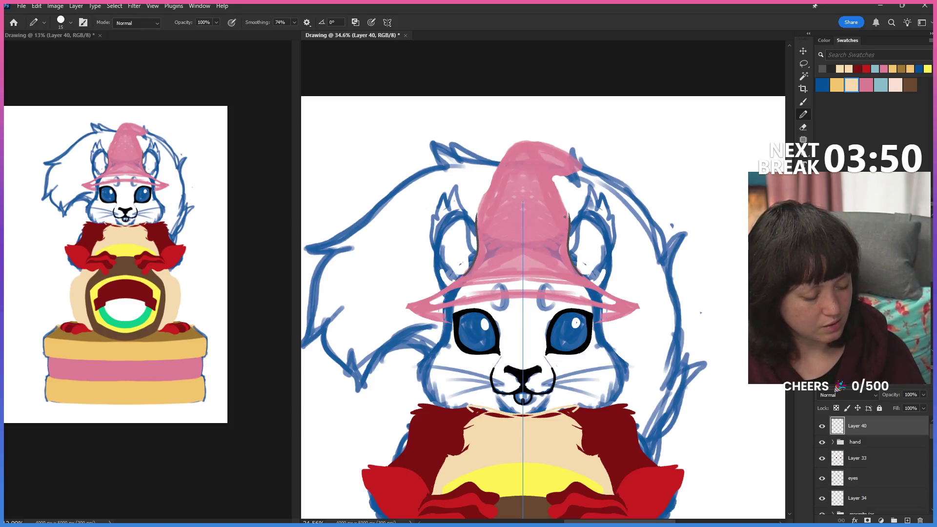
{"action": "left_click_drag", "start_coordinate": [496, 209], "coordinate": [523, 209]}
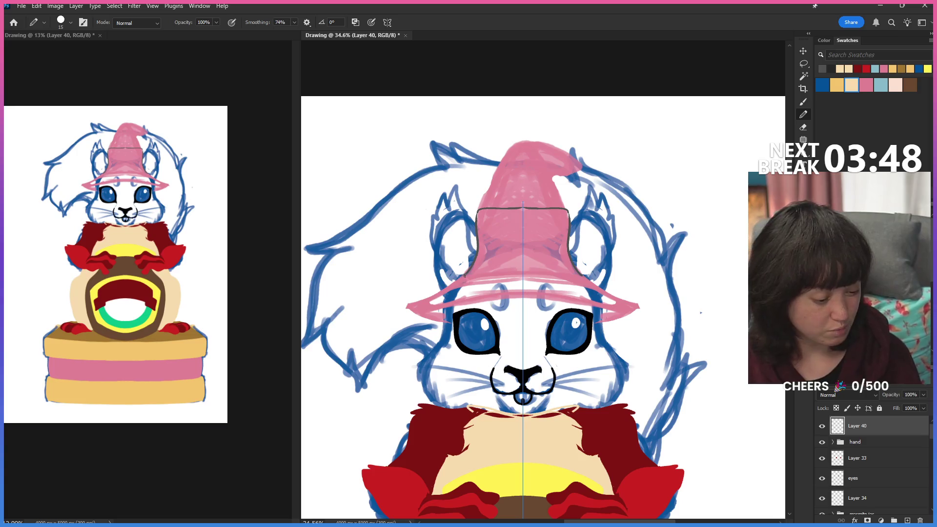
{"action": "left_click_drag", "start_coordinate": [465, 274], "coordinate": [452, 286]}
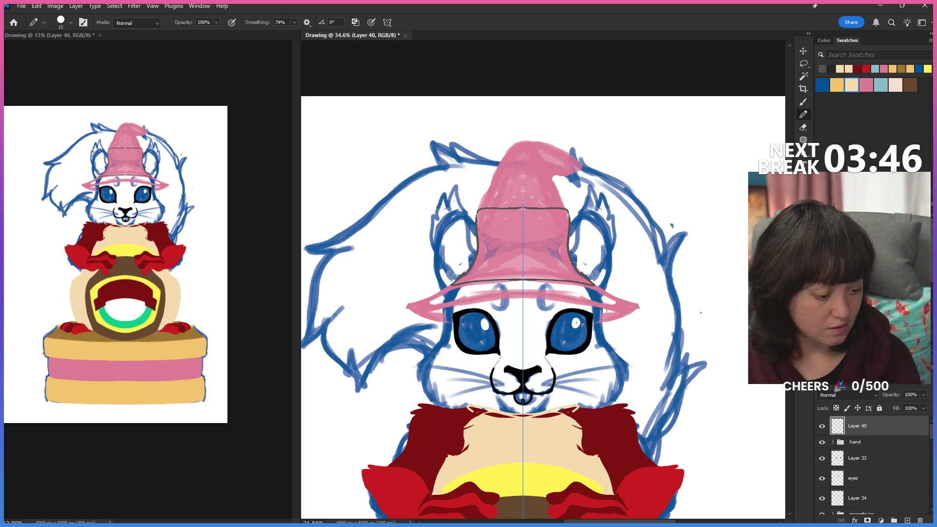
{"action": "key", "text": "g"}
{"action": "left_click", "coordinate": [549, 244]}
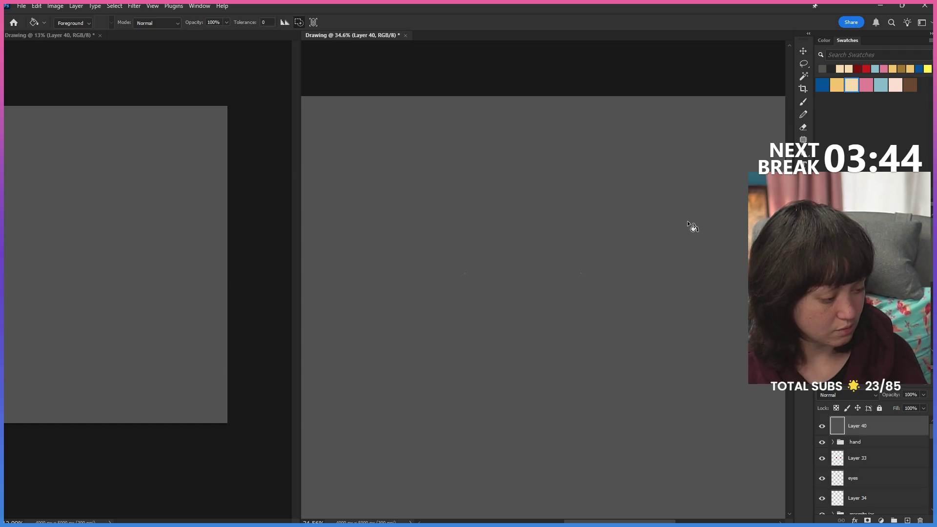
{"action": "key", "text": "ctrl+z"}
{"action": "key", "text": "b"}
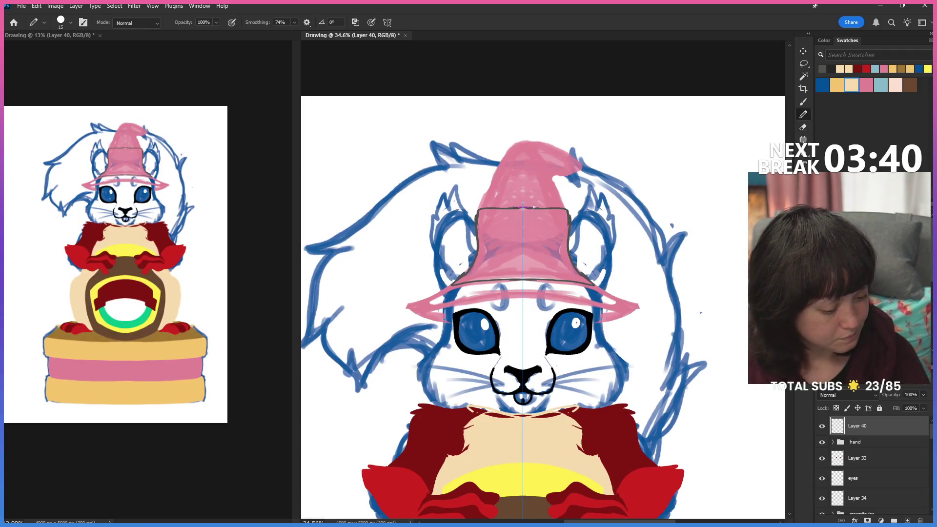
{"action": "key", "text": "g"}
{"action": "left_click", "coordinate": [555, 247]}
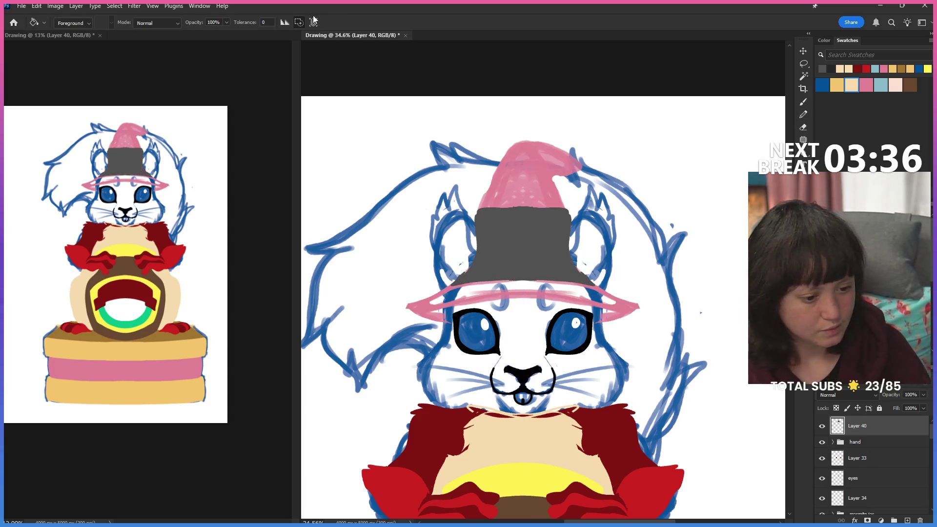
Turn off mirror symmetry and outline the hat's sides toward the pointed tip.
{"action": "key", "text": "b"}
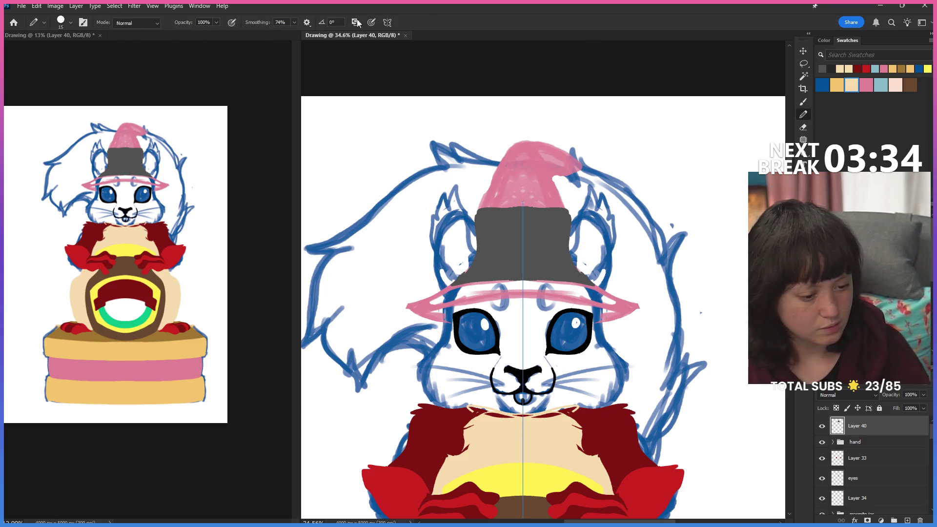
{"action": "left_click", "coordinate": [388, 23]}
{"action": "left_click", "coordinate": [418, 35]}
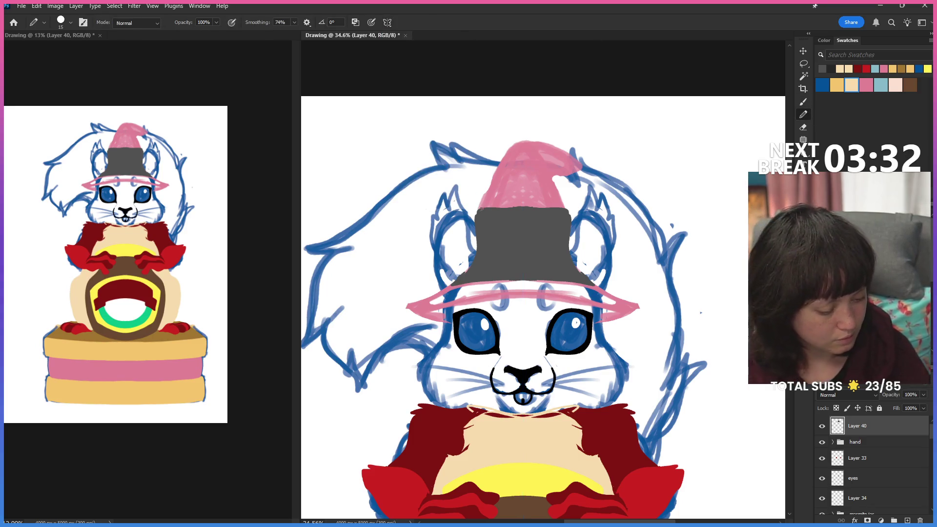
{"action": "mouse_move", "coordinate": [496, 178]}
{"action": "left_mouse_down"}
{"action": "mouse_move", "coordinate": [512, 145]}
{"action": "mouse_move", "coordinate": [537, 138]}
{"action": "left_mouse_up"}
{"action": "key", "text": "ctrl+z"}
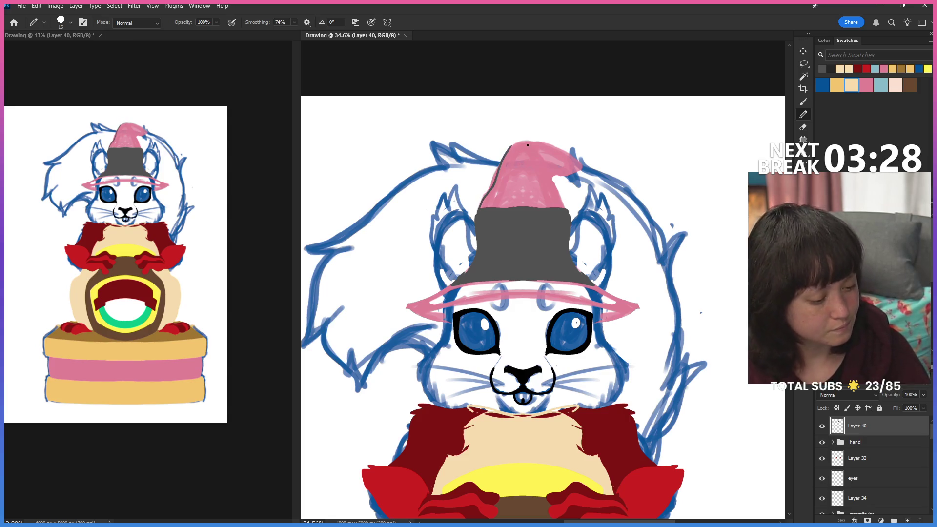
{"action": "left_click_drag", "start_coordinate": [554, 148], "coordinate": [578, 185]}
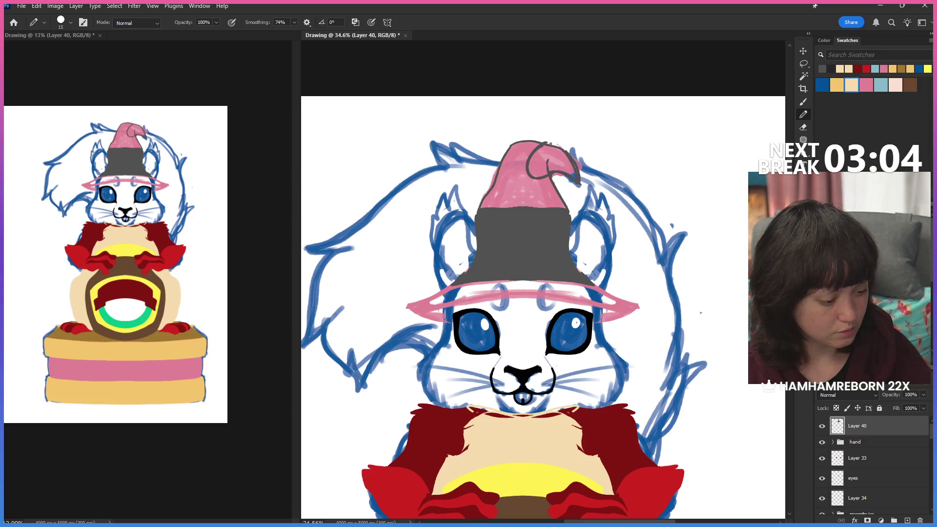
Lasso the curled hat tip and put it on its own new layer, ready to fill.
{"action": "key", "text": "l"}
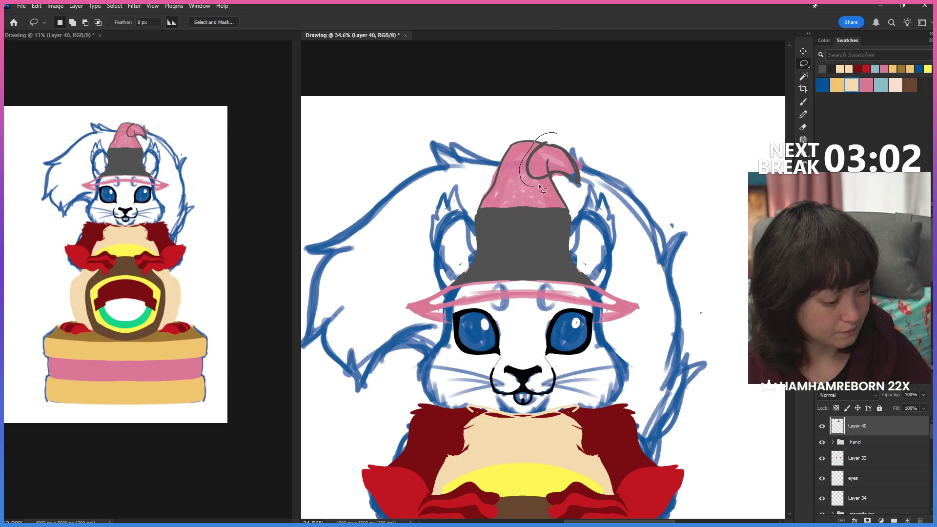
{"action": "left_click_drag", "start_coordinate": [539, 188], "coordinate": [586, 157]}
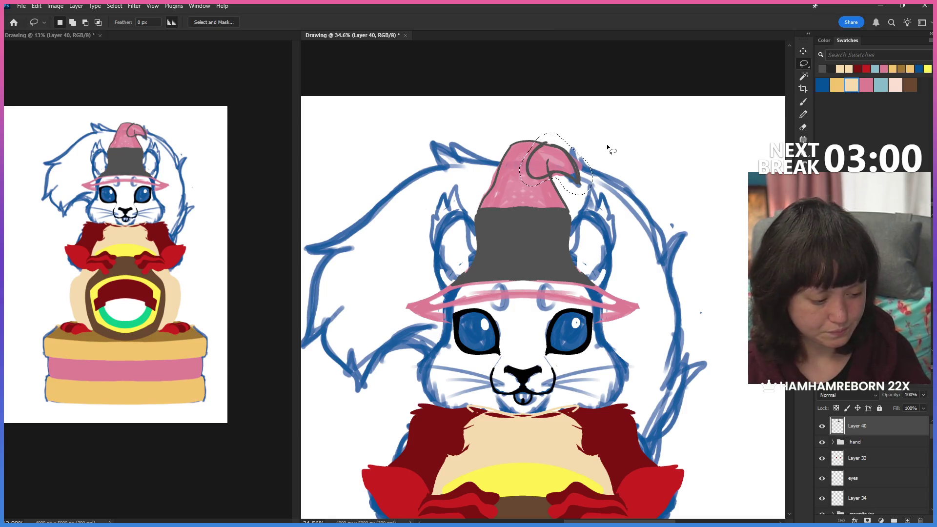
{"action": "key", "text": "ctrl+j"}
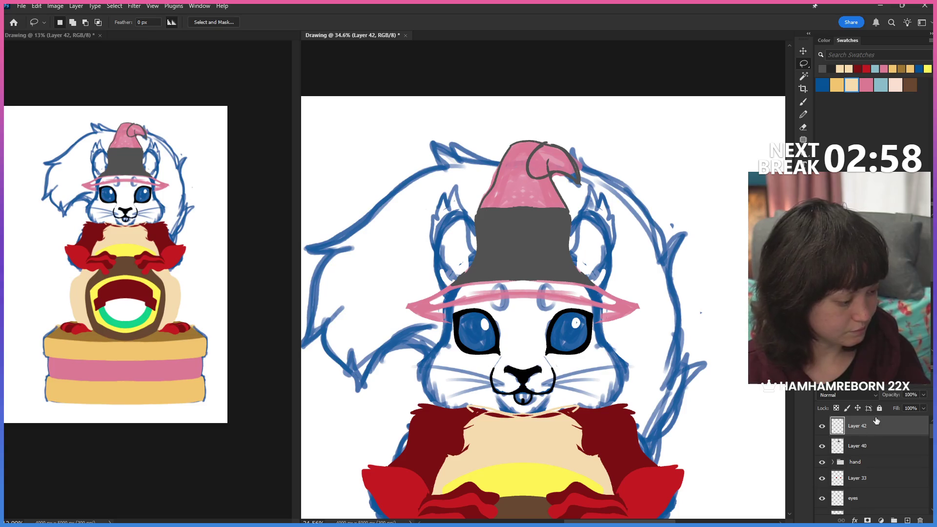
{"action": "key", "text": "g"}
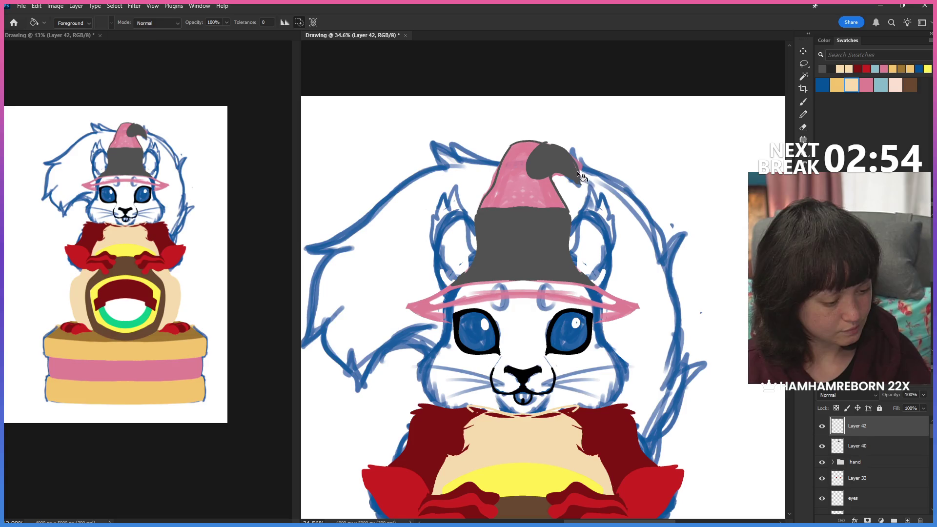
Lighten the curled tip to light grey and move Layer 40 above Layer 42.
{"action": "key", "text": "b"}
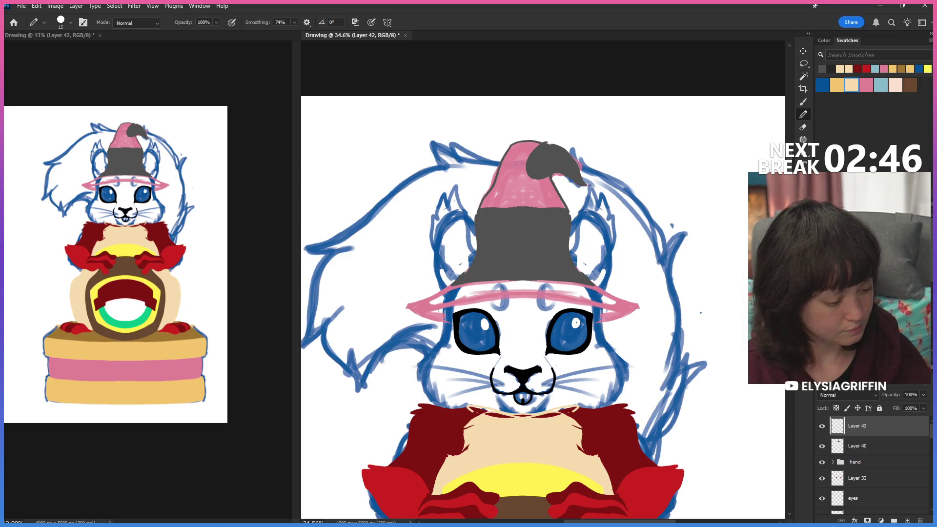
{"action": "key", "text": "ctrl+z"}
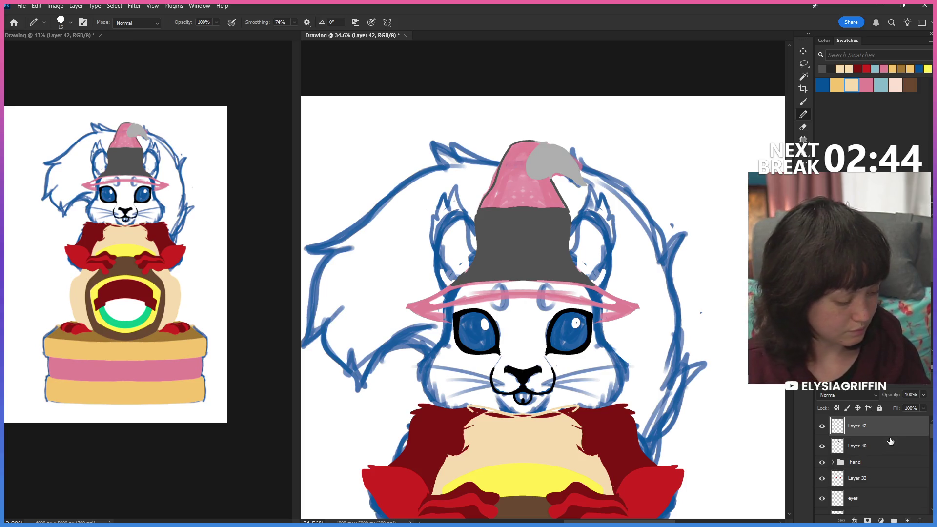
{"action": "left_click", "coordinate": [889, 444]}
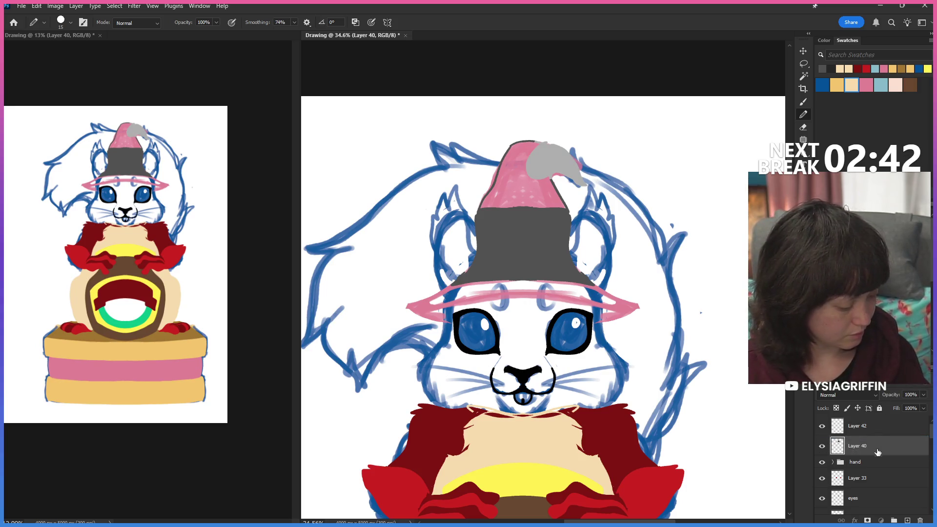
{"action": "left_click_drag", "start_coordinate": [877, 452], "coordinate": [877, 422]}
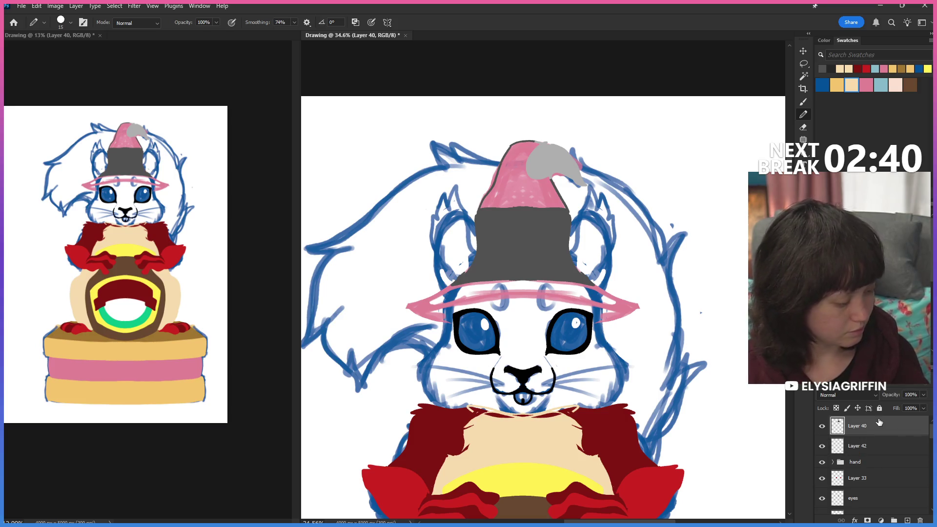
Bucket-fill the pink upper hat dark grey and add a new layer above Layer 40.
{"action": "left_click", "coordinate": [804, 116]}
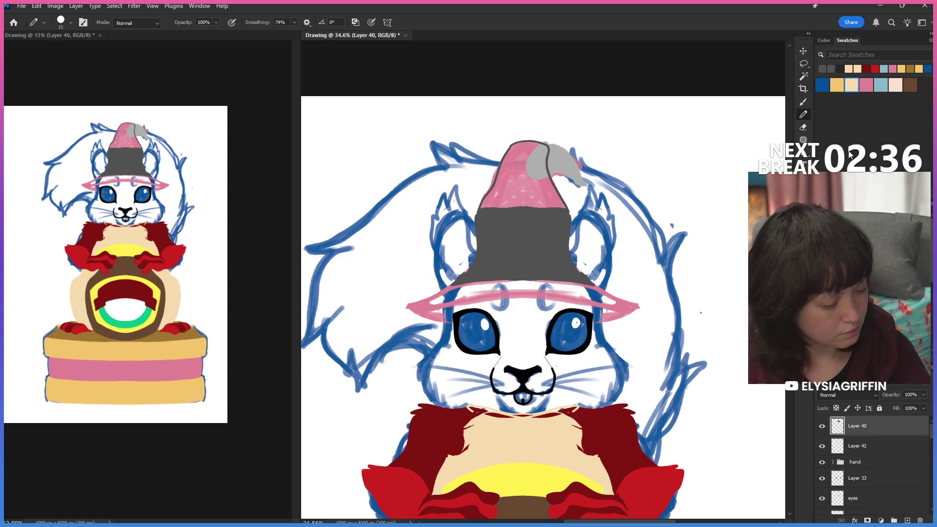
{"action": "key", "text": "g"}
{"action": "left_click", "coordinate": [523, 183]}
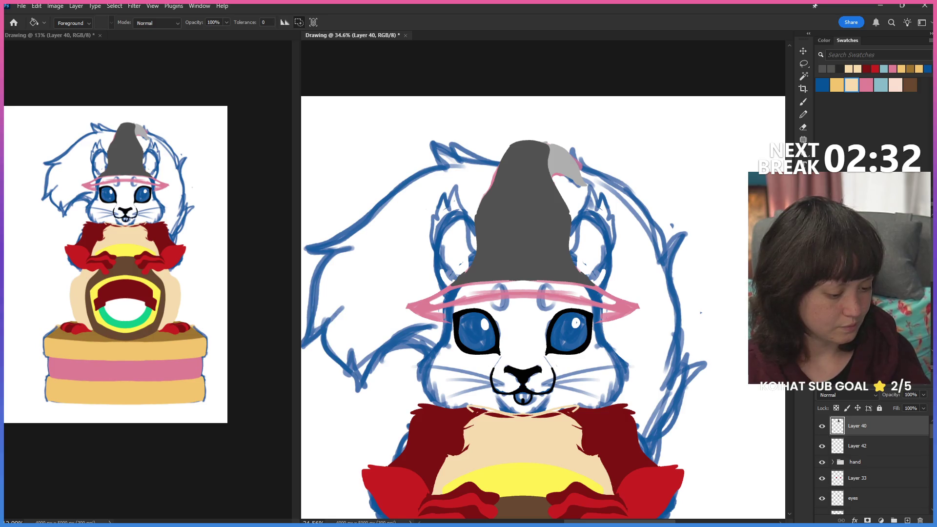
{"action": "key", "text": "b"}
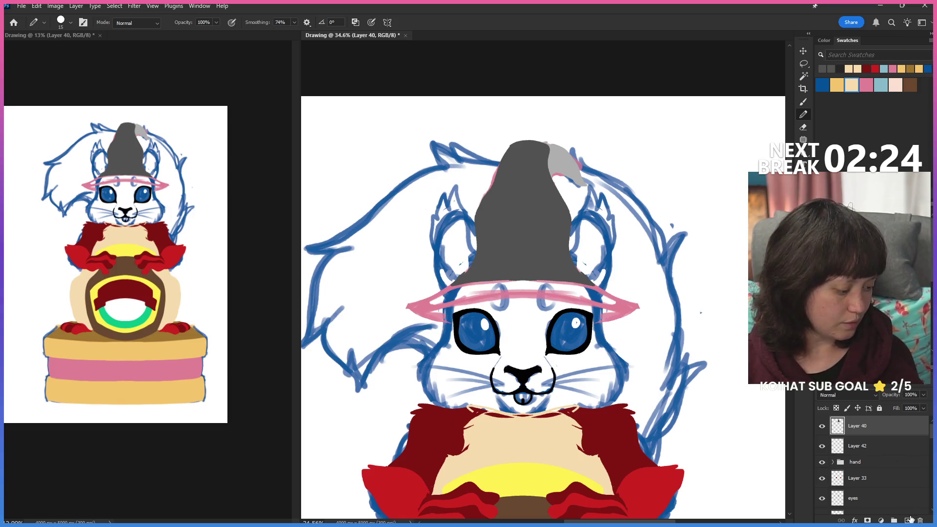
{"action": "left_click", "coordinate": [907, 519]}
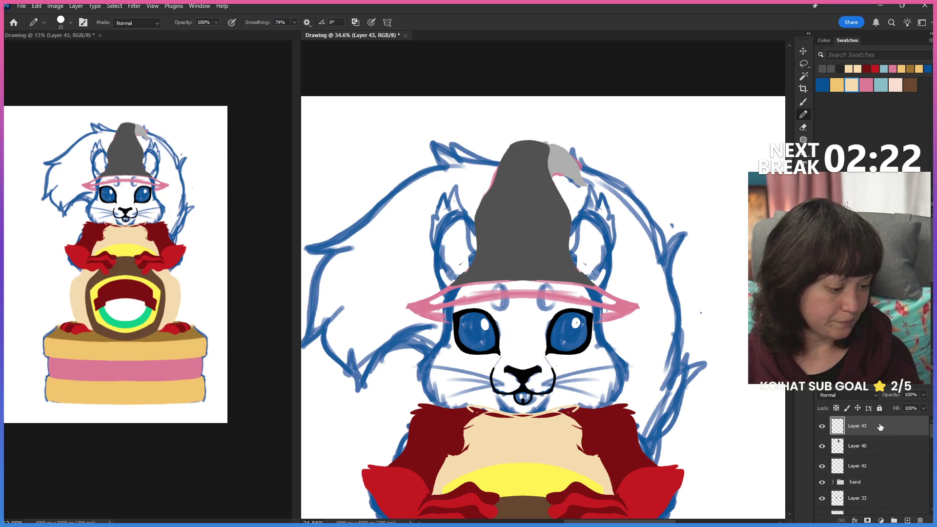
Select the grey hat shape on Layer 40 with the Magic Wand and return to Layer 43 for shading.
{"action": "key", "text": "w"}
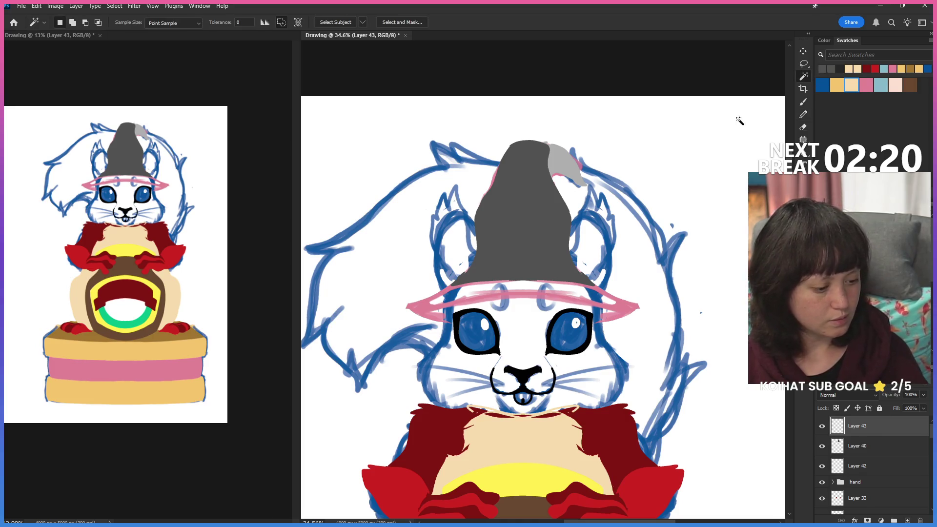
{"action": "key", "text": "ctrl+a"}
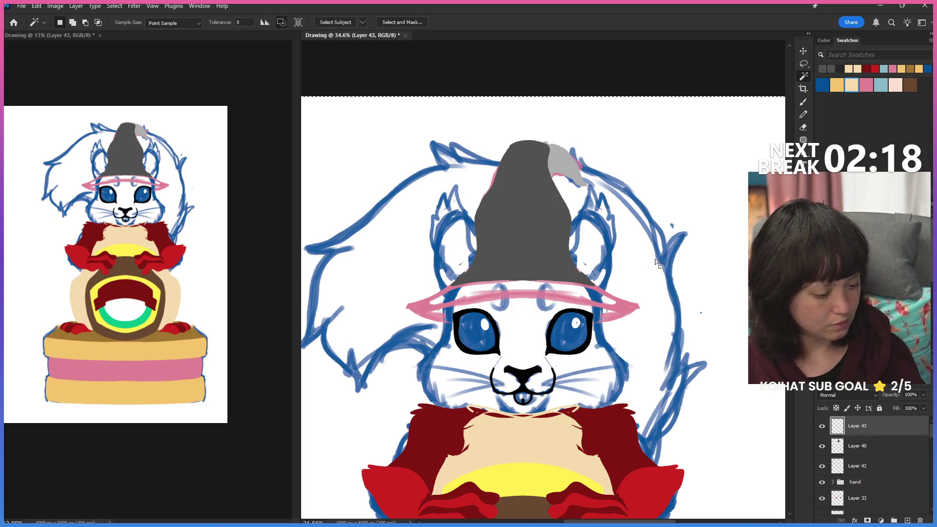
{"action": "key", "text": "alt+bracketleft"}
{"action": "left_click", "coordinate": [558, 251]}
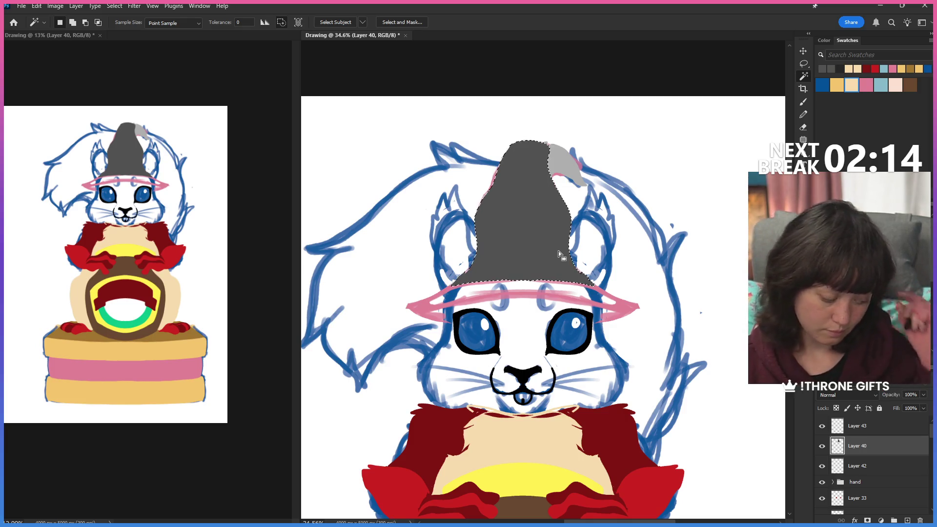
{"action": "key", "text": "alt+bracketright"}
{"action": "key", "text": "b"}
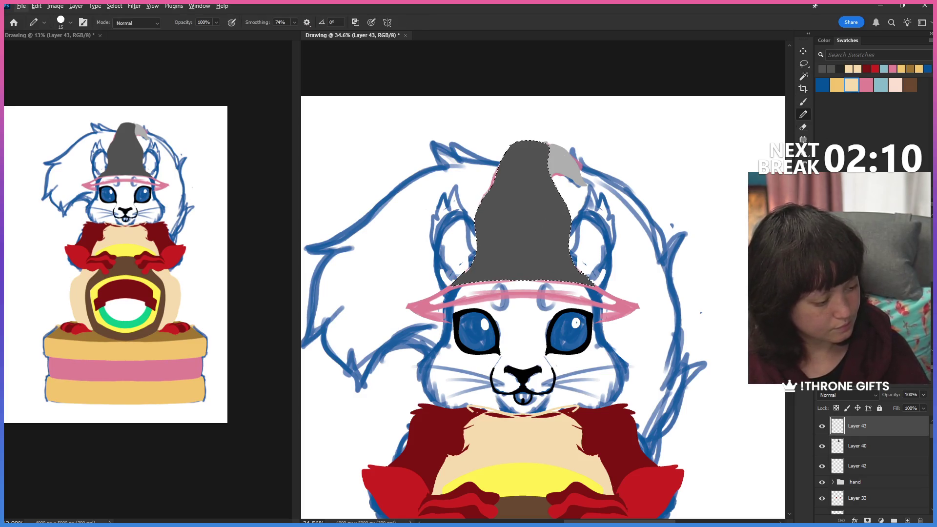
Pick a darker grey and stroke a dark curved fold line across the hat.
{"action": "key", "text": "alt+c"}
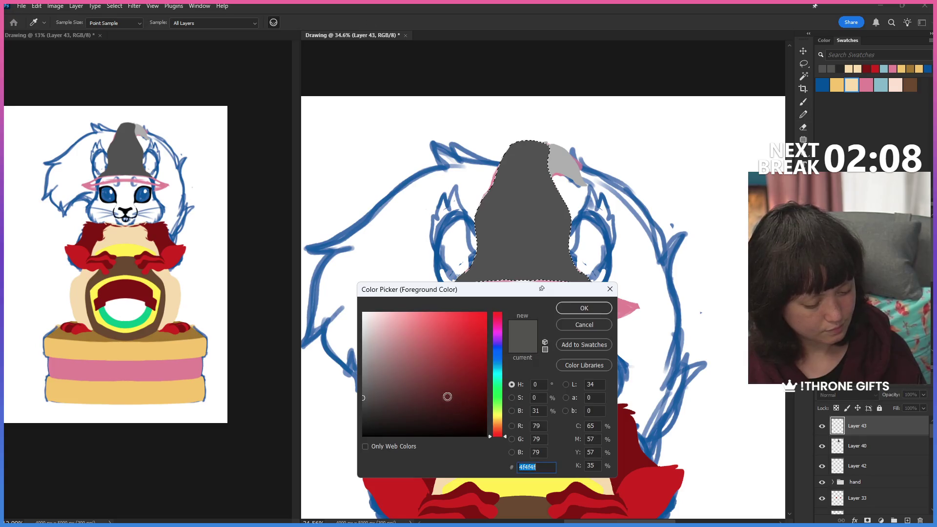
{"action": "left_click_drag", "start_coordinate": [372, 399], "coordinate": [375, 412]}
{"action": "left_click", "coordinate": [583, 308]}
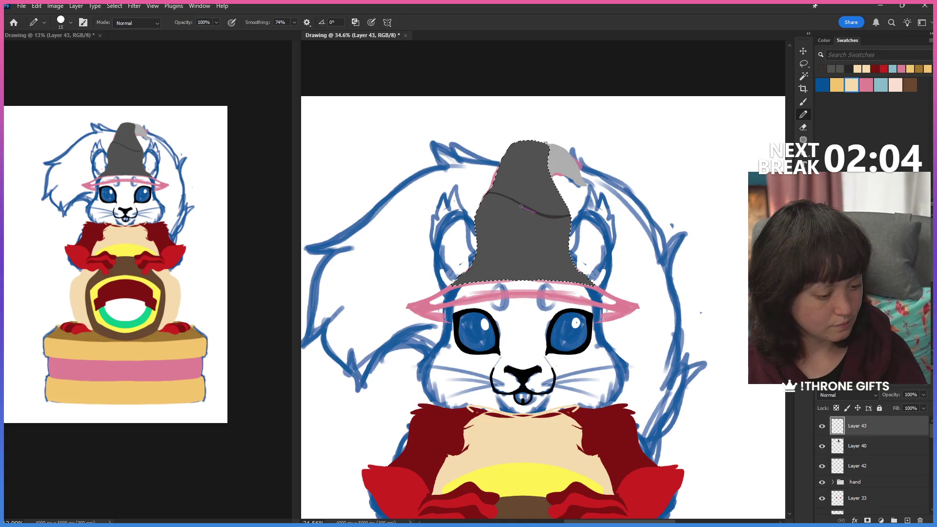
{"action": "left_click_drag", "start_coordinate": [521, 208], "coordinate": [476, 195]}
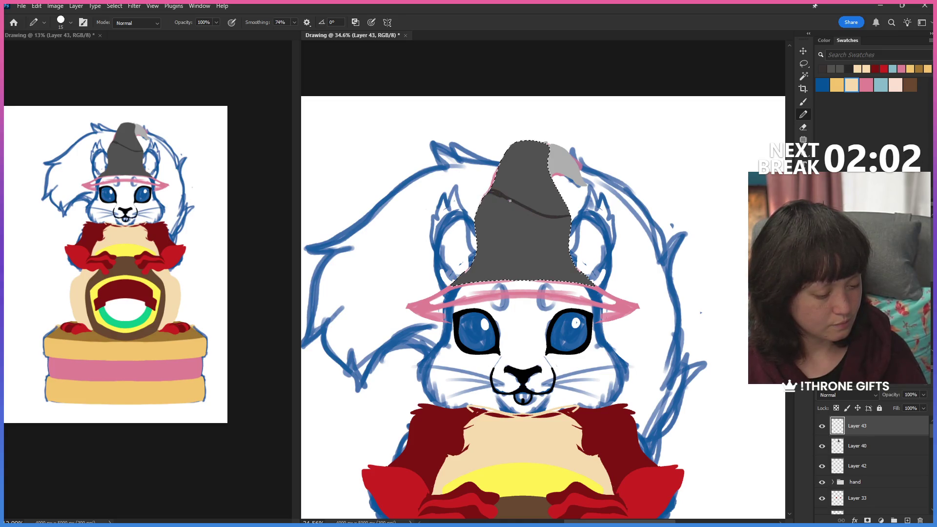
{"action": "left_click_drag", "start_coordinate": [498, 196], "coordinate": [546, 217]}
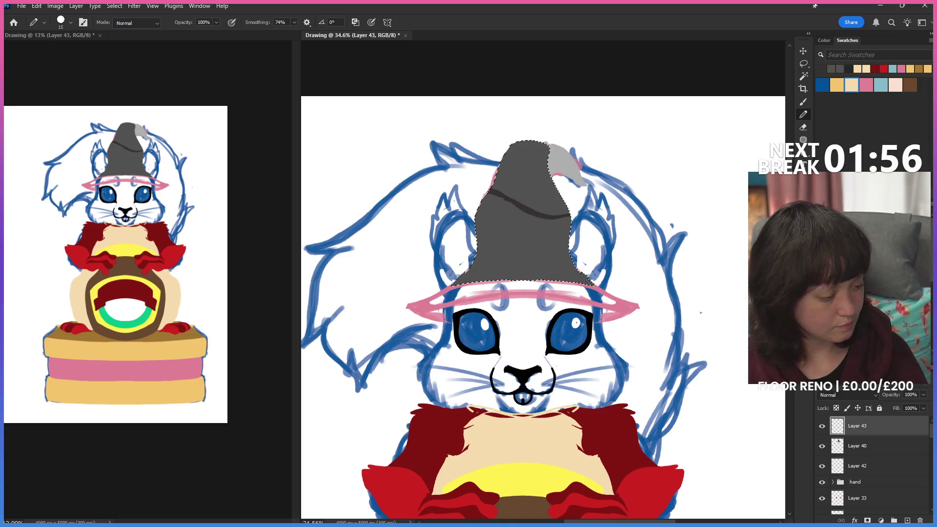
Try a near-black bucket fill on the selected hat, undo it, and pull the view into its own window.
{"action": "key", "text": "g"}
{"action": "left_click", "coordinate": [553, 248]}
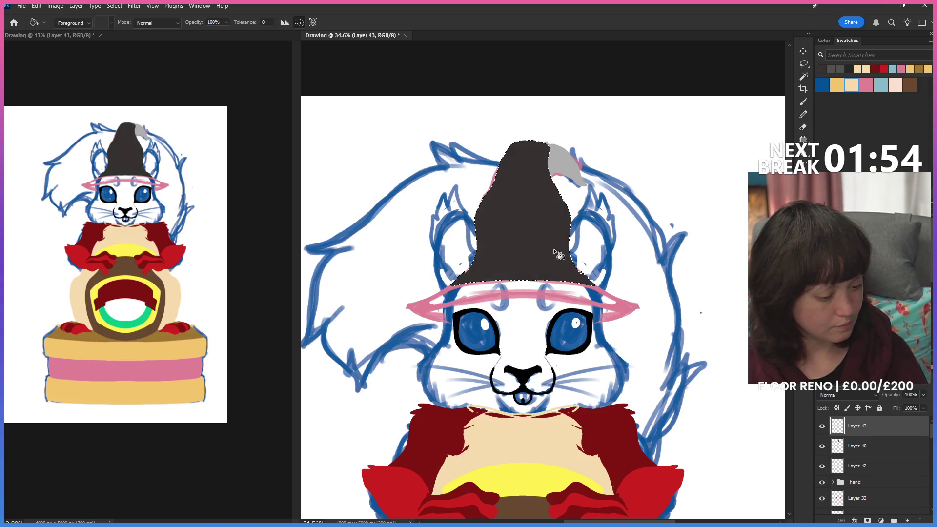
{"action": "key", "text": "ctrl+z"}
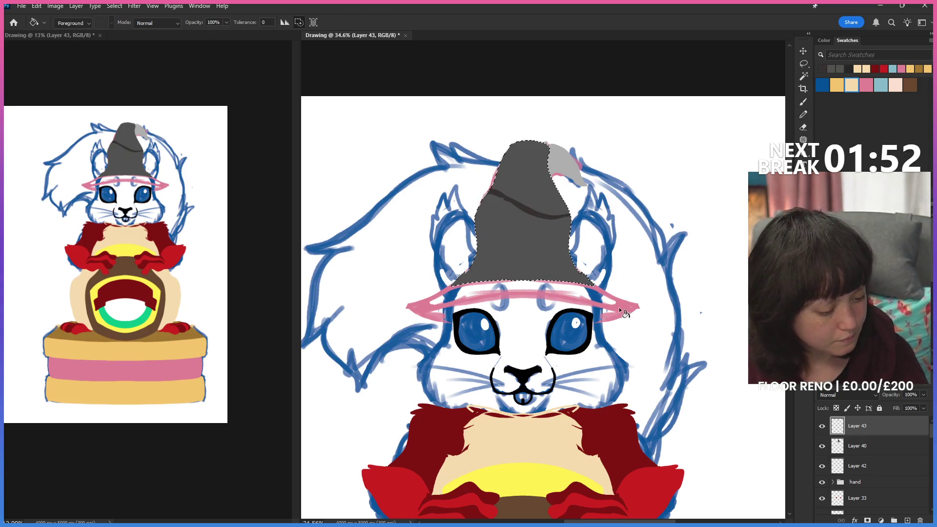
{"action": "left_click_drag", "start_coordinate": [322, 35], "coordinate": [327, 15]}
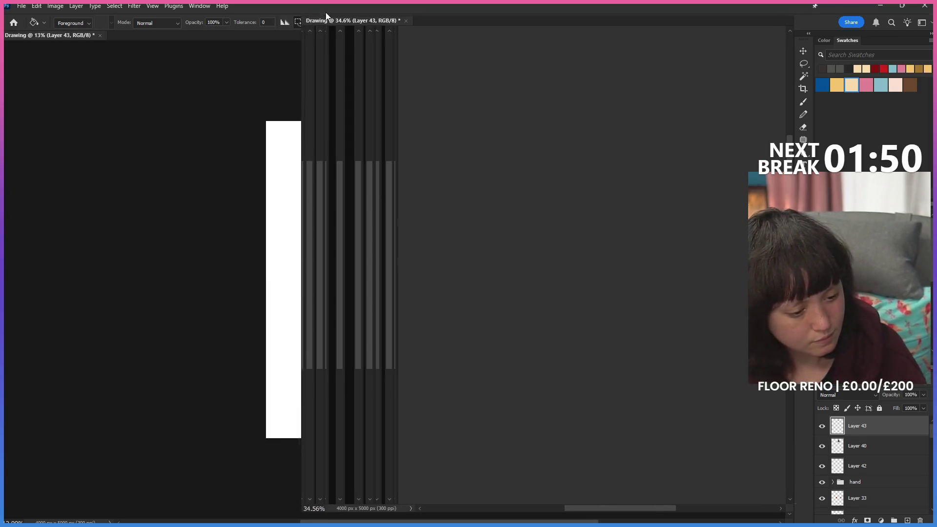
Tile two views of the drawing side by side, the wider right one zoomed in on the squirrel's head and hat.
{"action": "mouse_move", "coordinate": [500, 21]}
{"action": "left_mouse_down"}
{"action": "mouse_move", "coordinate": [546, 242]}
{"action": "mouse_move", "coordinate": [655, 32]}
{"action": "left_mouse_up"}
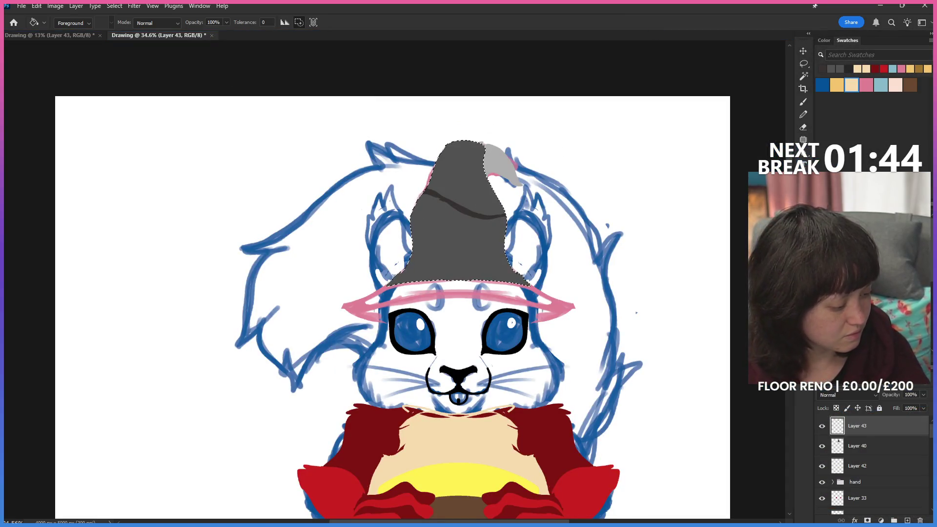
{"action": "left_click_drag", "start_coordinate": [158, 35], "coordinate": [730, 227]}
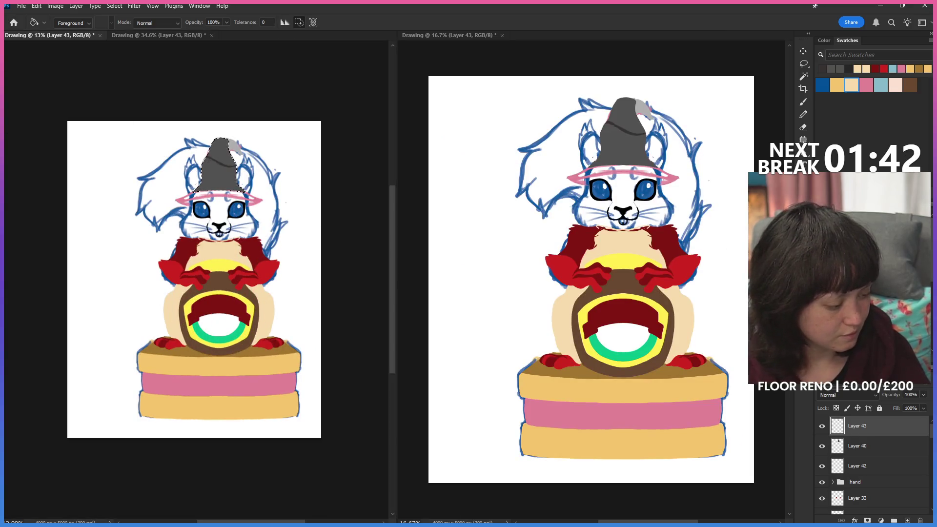
{"action": "left_click", "coordinate": [637, 118]}
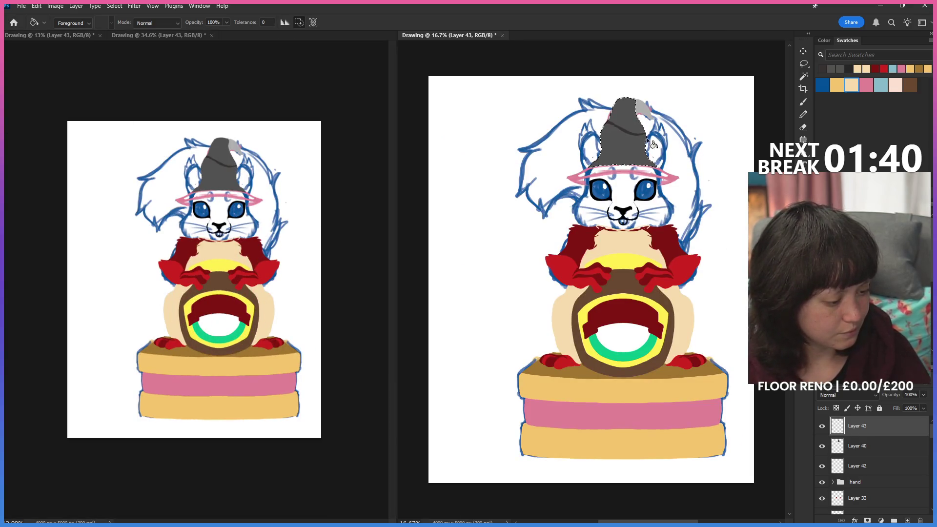
{"action": "key", "text": "z"}
{"action": "left_click", "coordinate": [617, 144]}
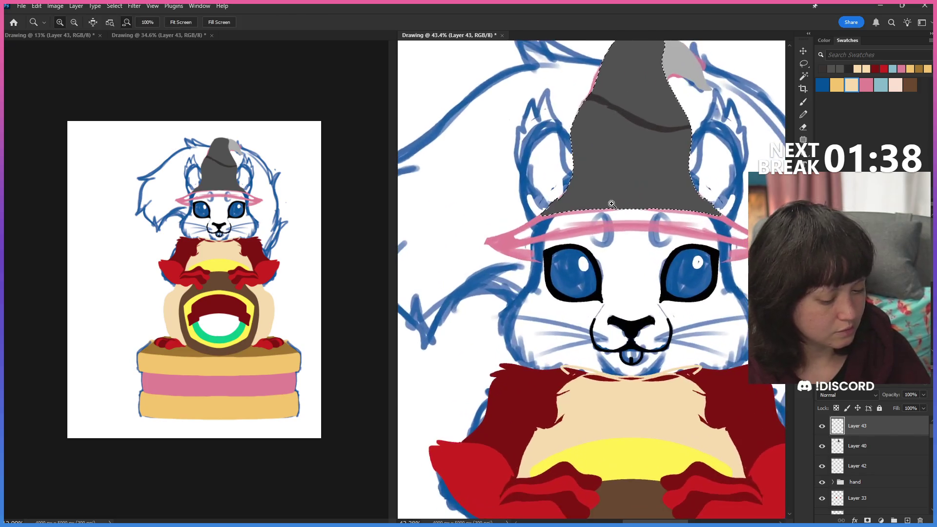
{"action": "left_click_drag", "start_coordinate": [395, 268], "coordinate": [396, 279]}
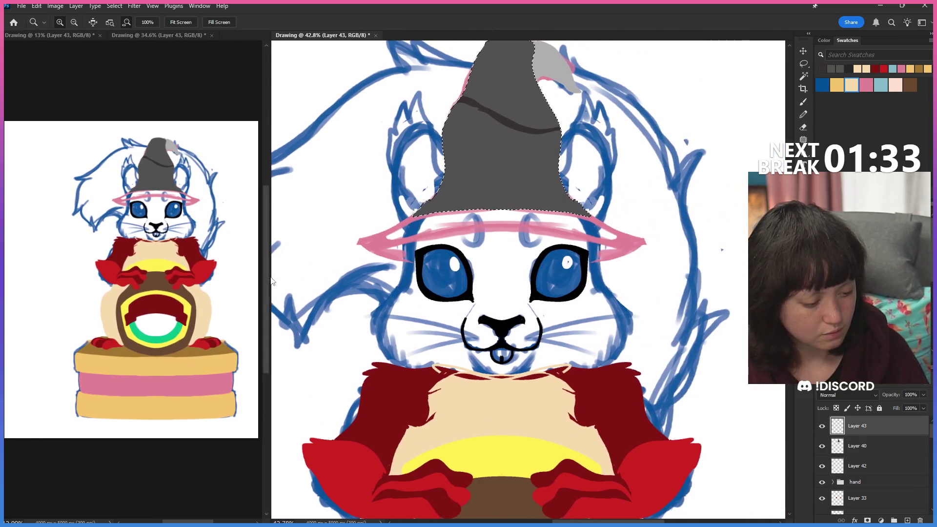
{"action": "left_click_drag", "start_coordinate": [396, 278], "coordinate": [263, 278]}
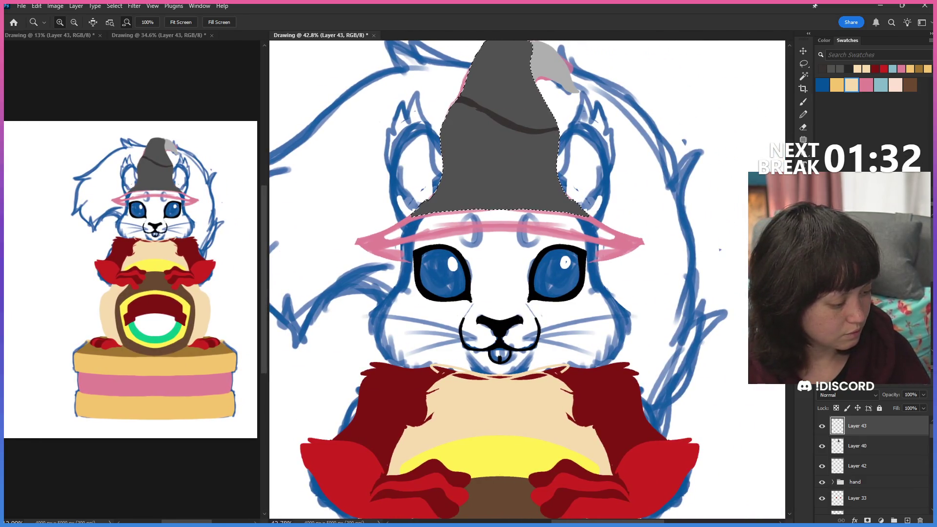
{"action": "key", "text": "g"}
After two undone trial fills, merge Layer 43 down into Layer 40 and bucket-fill the lower hat near-black.
{"action": "left_click", "coordinate": [520, 169]}
{"action": "key", "text": "ctrl+z"}
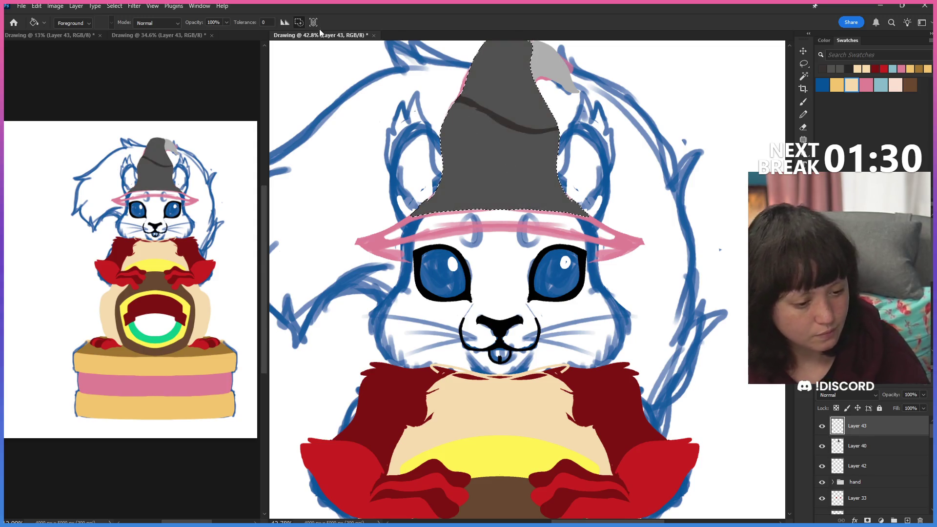
{"action": "left_click", "coordinate": [524, 143]}
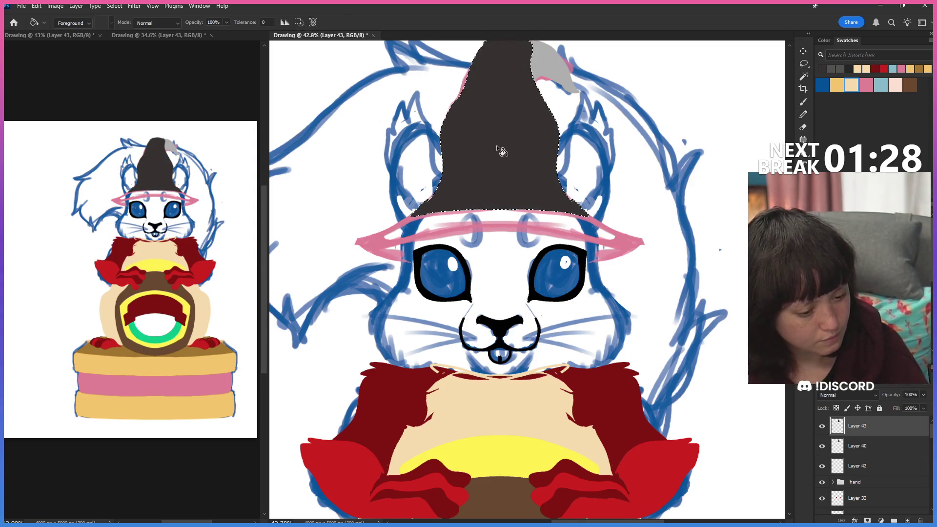
{"action": "key", "text": "ctrl+z"}
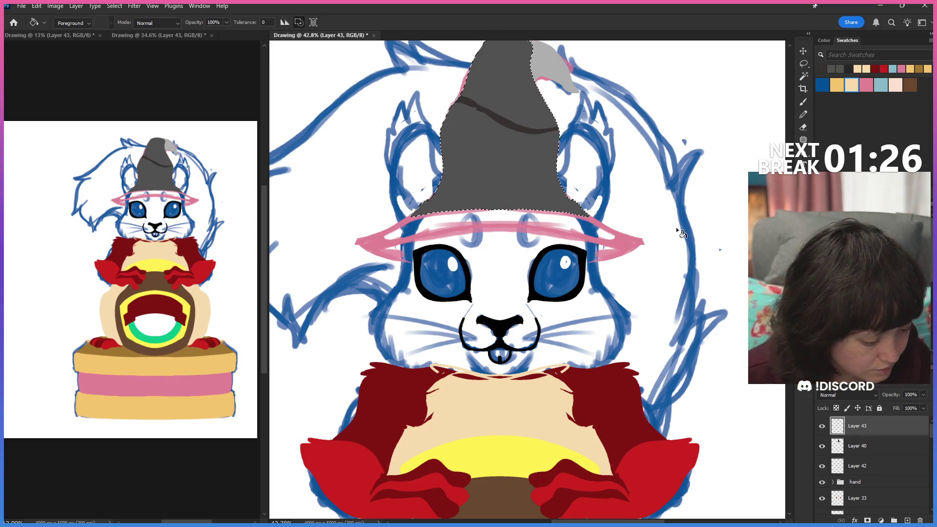
{"action": "left_click_drag", "start_coordinate": [671, 217], "coordinate": [670, 295]}
{"action": "scroll", "coordinate": [527, 329], "scroll_direction": "down", "scroll_amount": 3}
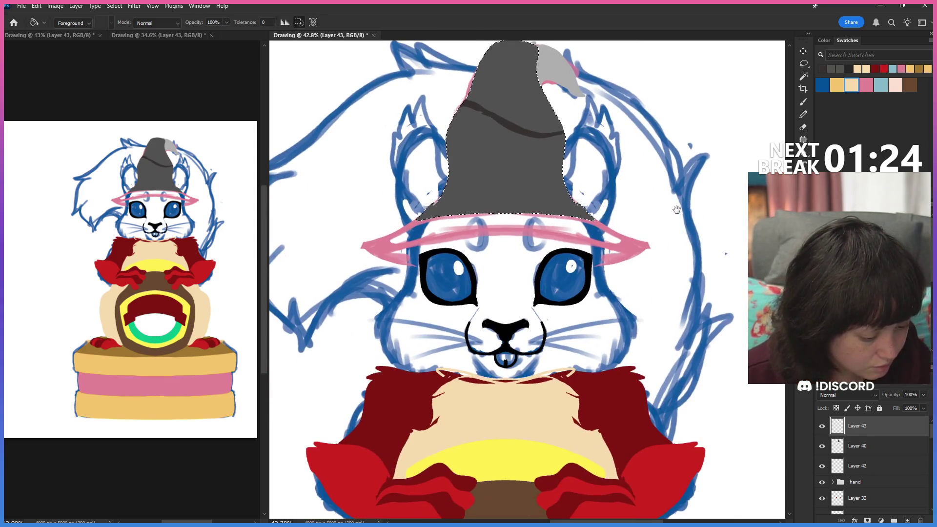
{"action": "left_click", "coordinate": [858, 448]}
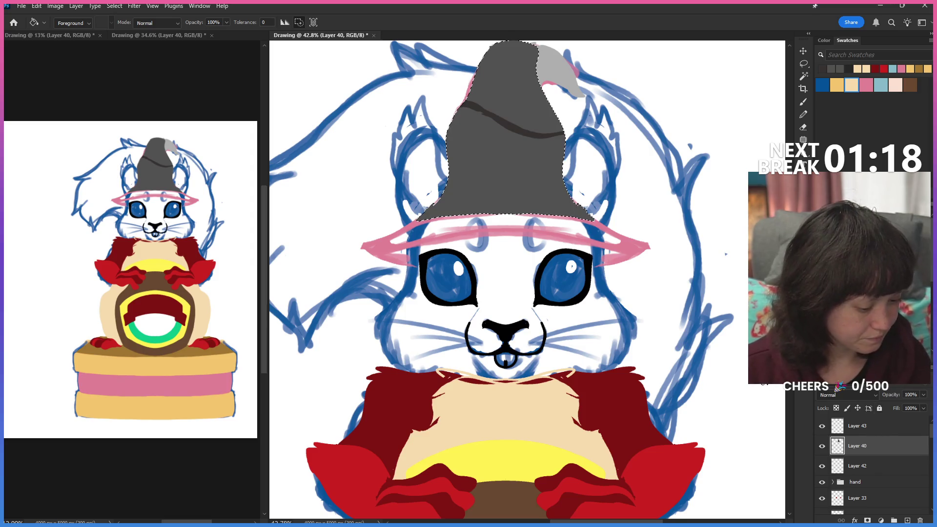
{"action": "left_click", "coordinate": [864, 427]}
{"action": "key", "text": "ctrl+e"}
{"action": "left_click", "coordinate": [516, 167]}
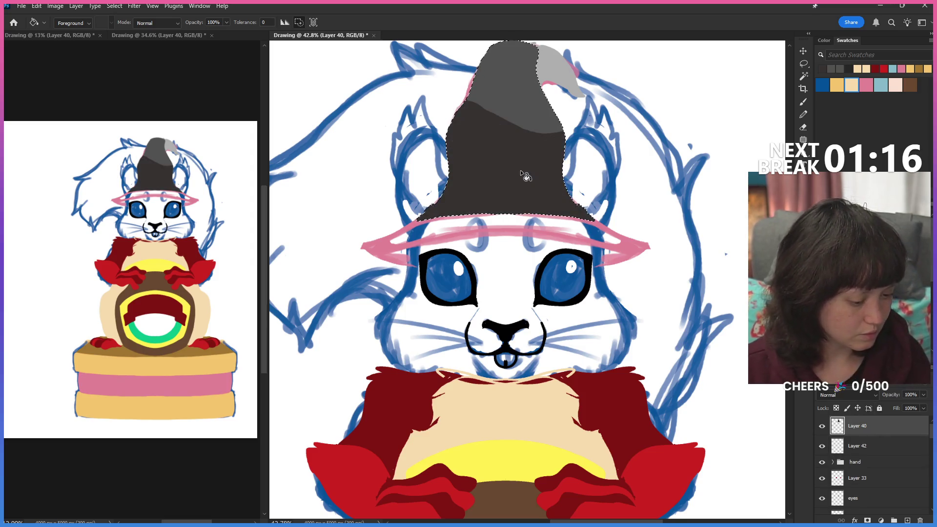
Clear the hat selection, wand-check the dark lower hat, and add new empty layers above Layer 40.
{"action": "key", "text": "l"}
{"action": "key", "text": "ctrl+d"}
{"action": "scroll", "coordinate": [749, 133], "scroll_direction": "up", "scroll_amount": 2}
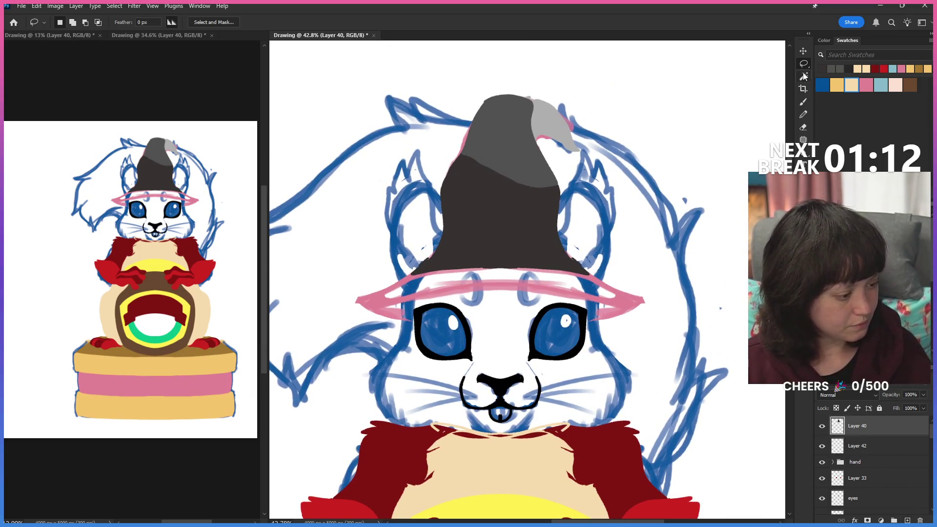
{"action": "key", "text": "w"}
{"action": "left_click", "coordinate": [534, 219]}
{"action": "key", "text": "ctrl+d"}
{"action": "key", "text": "ctrl+shift+alt+n"}
{"action": "key", "text": "ctrl+shift+alt+n"}
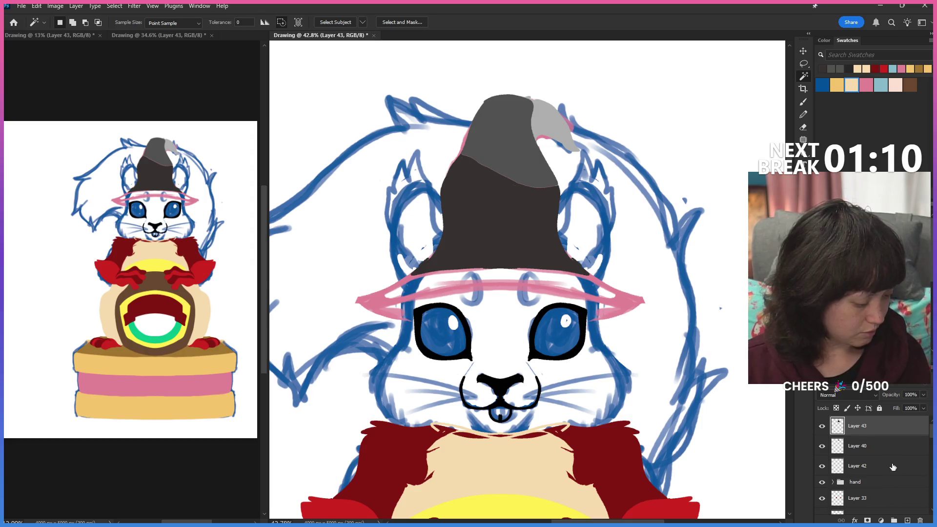
With an enlarged brush, paint a wide dark grey brim across the hat just above the eyes.
{"action": "left_click", "coordinate": [803, 113]}
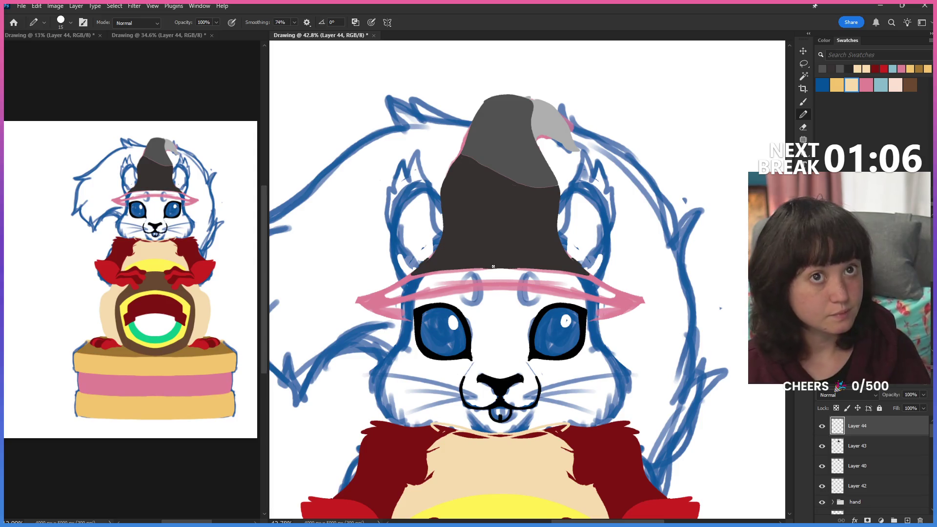
{"action": "left_click_drag", "start_coordinate": [543, 313], "coordinate": [558, 286]}
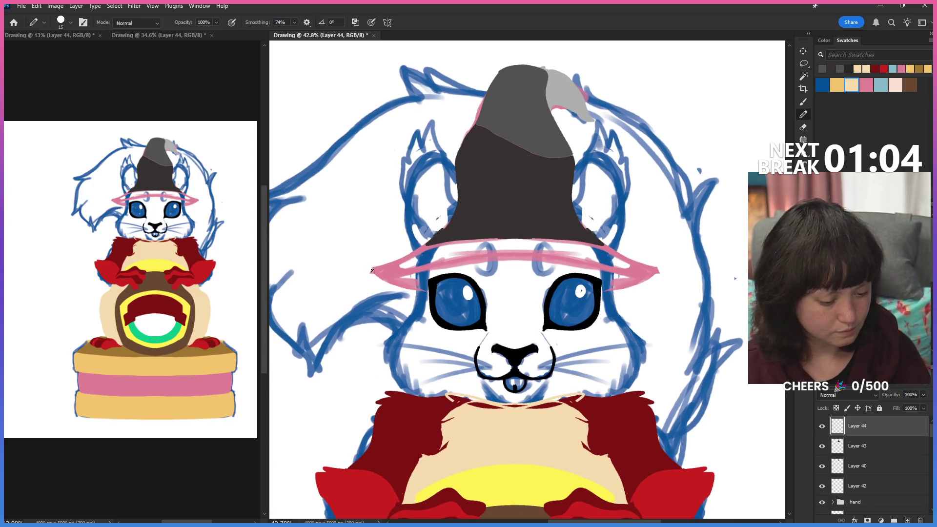
{"action": "key", "text": "bracketright"}
{"action": "left_click_drag", "start_coordinate": [371, 269], "coordinate": [398, 263]}
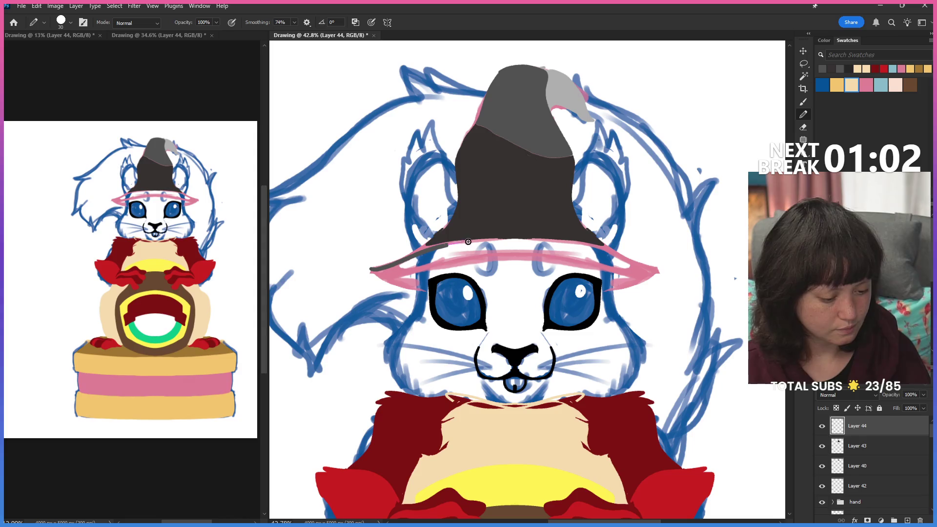
{"action": "left_click_drag", "start_coordinate": [468, 242], "coordinate": [690, 280]}
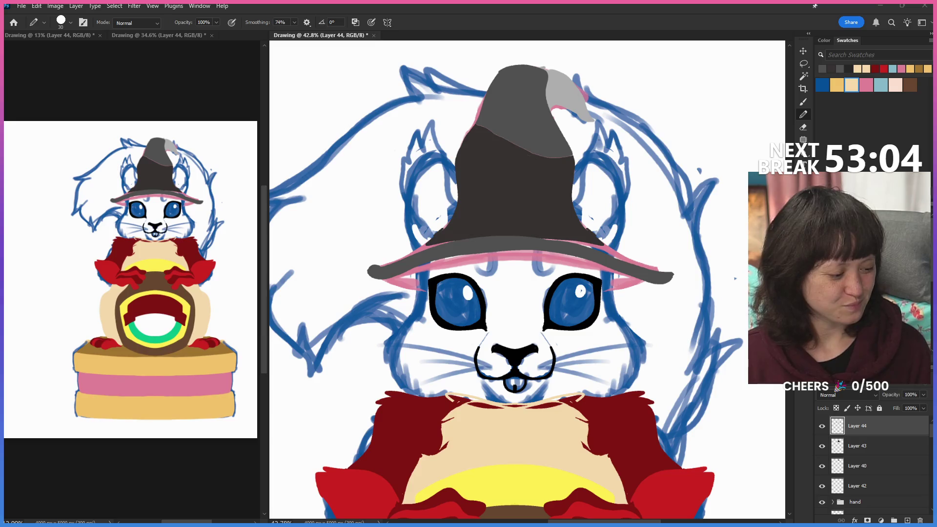
{"action": "left_click_drag", "start_coordinate": [381, 267], "coordinate": [414, 257]}
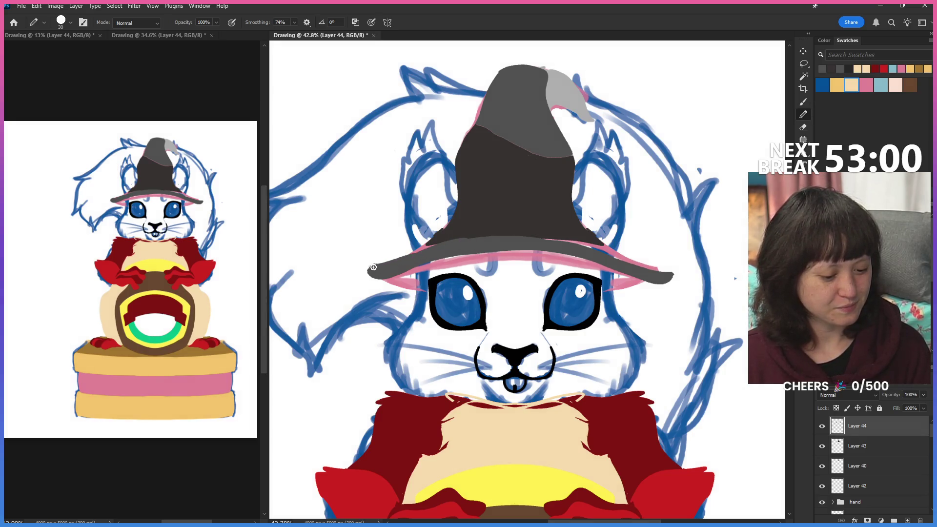
Smooth the brim's top edge and left tip, then tilt the brim about 4.7 degrees with Free Transform.
{"action": "mouse_move", "coordinate": [434, 248]}
{"action": "left_mouse_down"}
{"action": "mouse_move", "coordinate": [505, 236]}
{"action": "mouse_move", "coordinate": [564, 240]}
{"action": "mouse_move", "coordinate": [669, 275]}
{"action": "mouse_move", "coordinate": [583, 253]}
{"action": "left_mouse_up"}
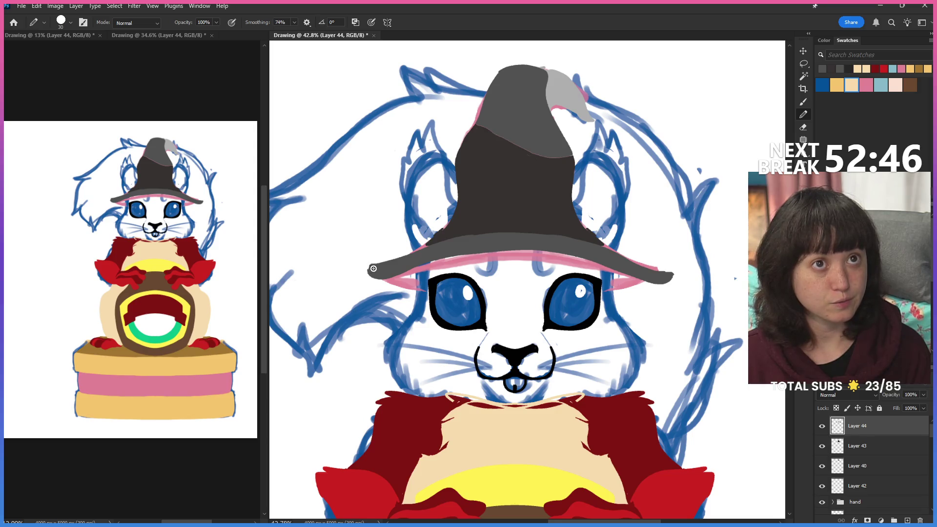
{"action": "left_click_drag", "start_coordinate": [372, 272], "coordinate": [500, 234]}
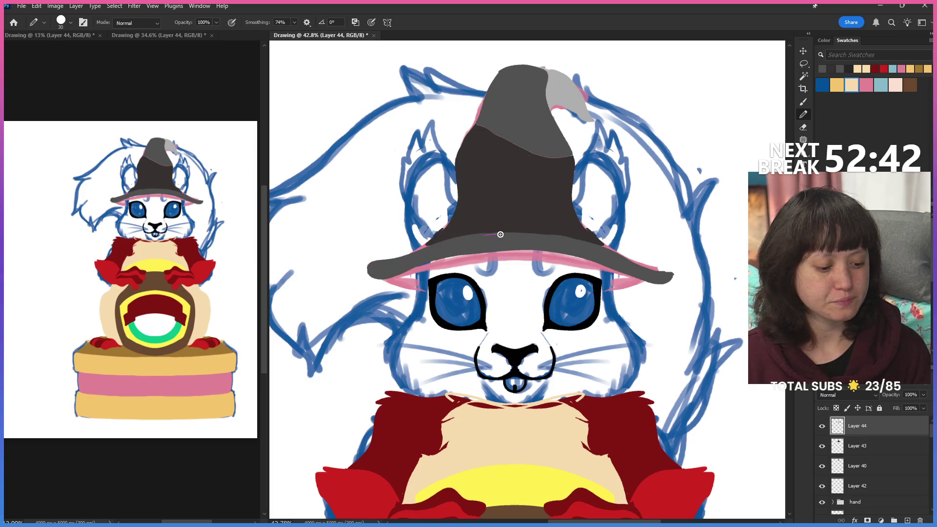
{"action": "left_click_drag", "start_coordinate": [620, 256], "coordinate": [673, 278]}
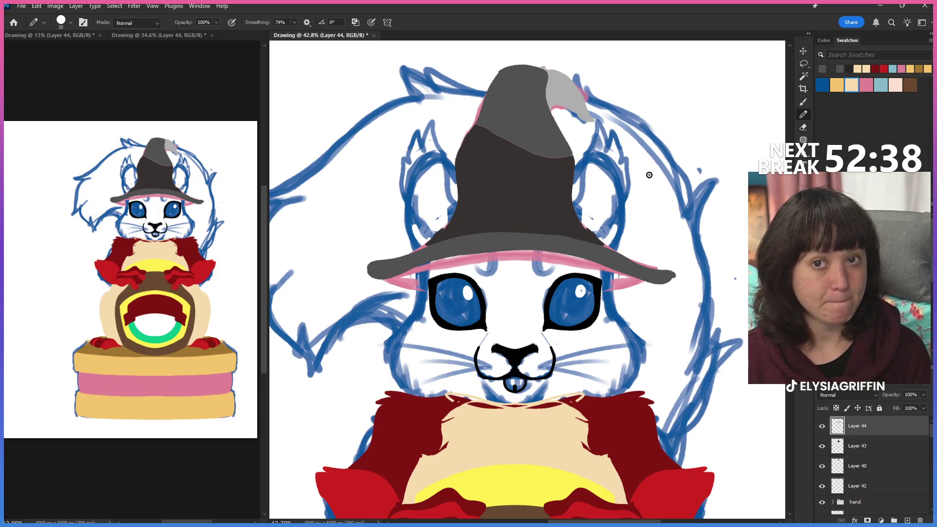
{"action": "key", "text": "ctrl+z"}
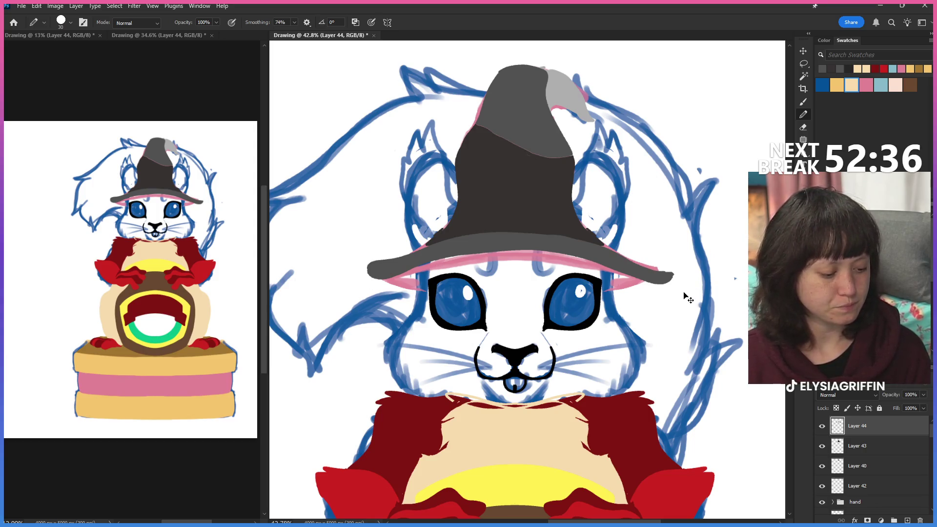
{"action": "key", "text": "ctrl+t"}
{"action": "left_click_drag", "start_coordinate": [692, 300], "coordinate": [689, 316]}
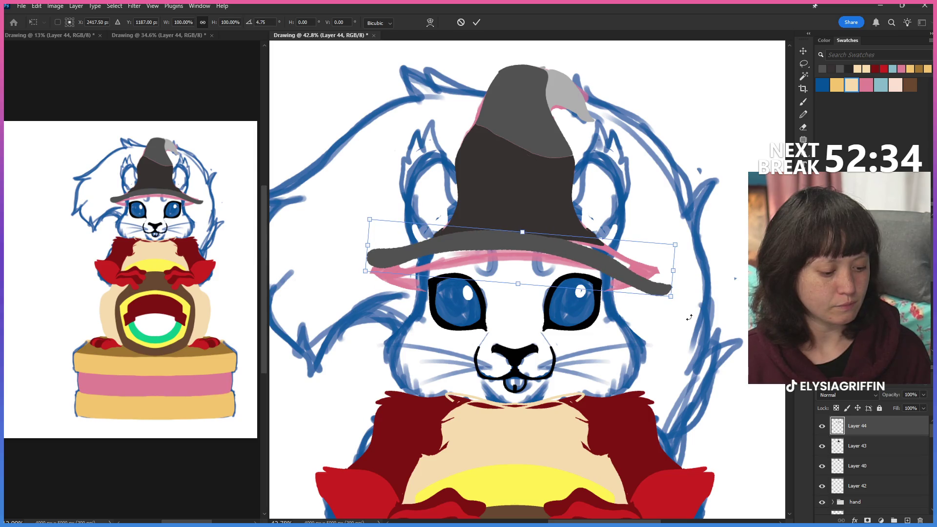
{"action": "key", "text": "Return"}
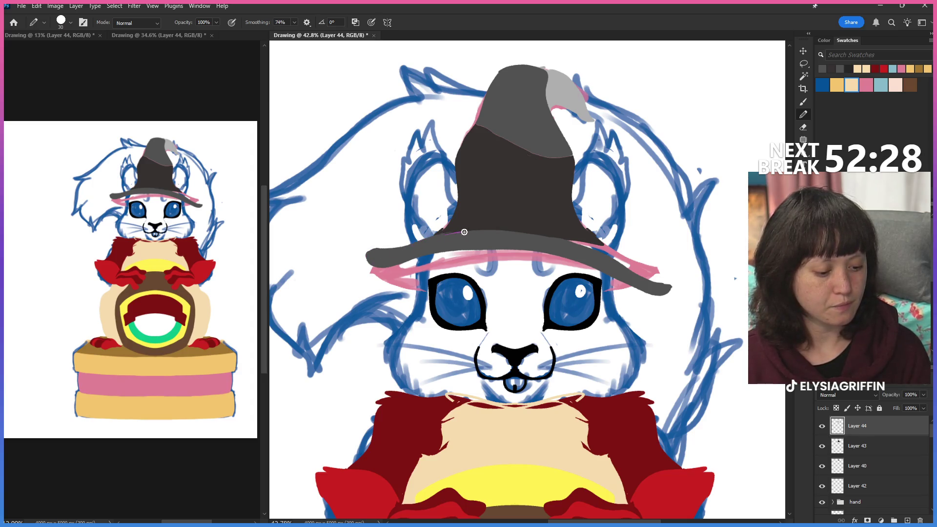
Refine the brim's top edge with grey and pink strokes and darken its left tip.
{"action": "left_click_drag", "start_coordinate": [638, 273], "coordinate": [657, 273]}
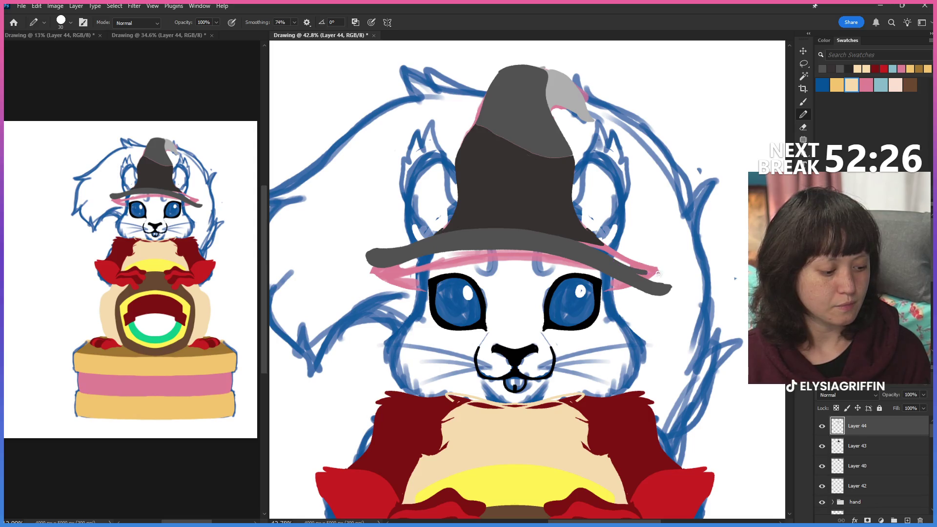
{"action": "left_click_drag", "start_coordinate": [624, 226], "coordinate": [422, 242]}
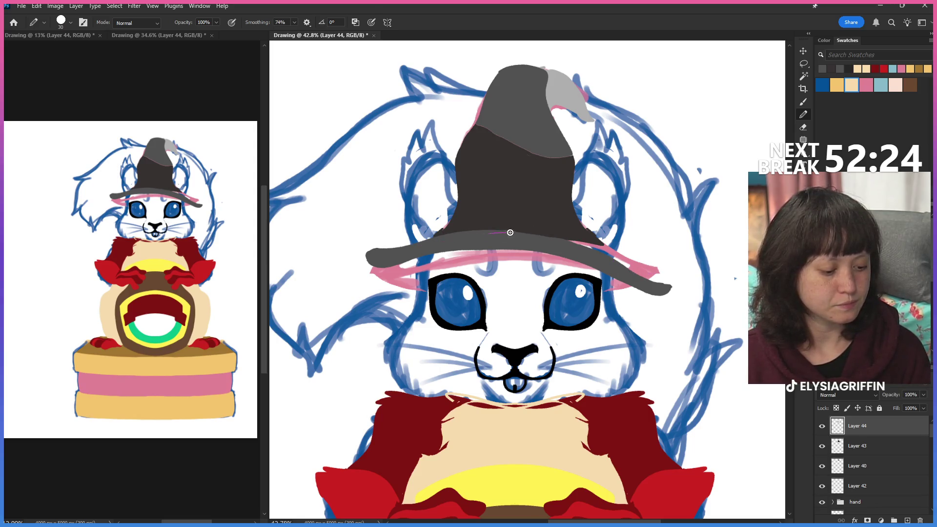
{"action": "left_click_drag", "start_coordinate": [619, 251], "coordinate": [505, 233]}
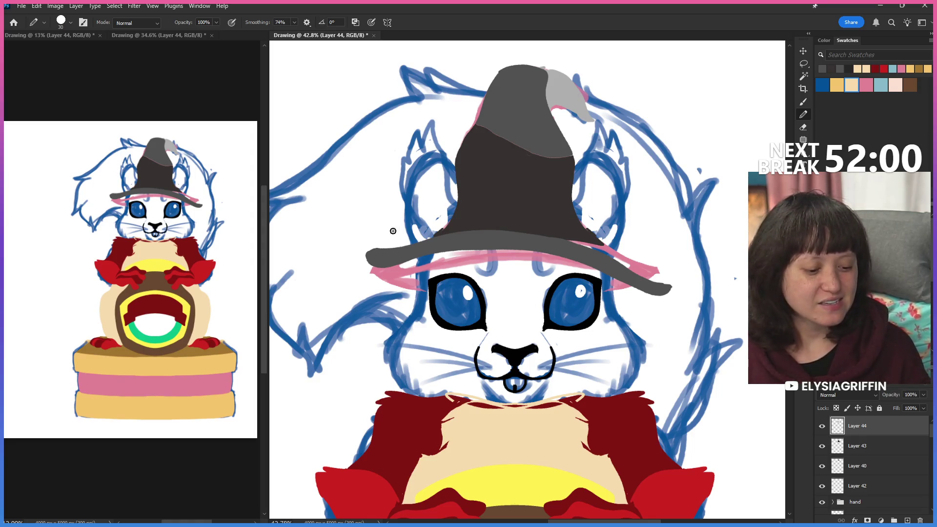
{"action": "mouse_move", "coordinate": [370, 258]}
{"action": "left_mouse_down"}
{"action": "mouse_move", "coordinate": [377, 246]}
{"action": "mouse_move", "coordinate": [433, 237]}
{"action": "left_mouse_up"}
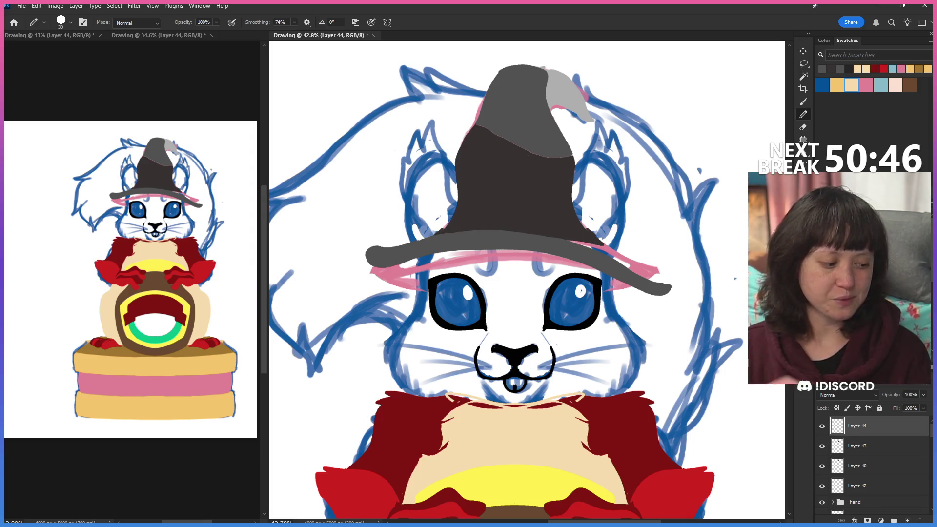
Switch to the Zoom tool after darkening the brim's left tip.
{"action": "key", "text": "z"}
Zoom out and hide the hat, arm and jar colour layers, keeping the squirrel line art visible.
{"action": "mouse_move", "coordinate": [696, 301]}
{"action": "left_mouse_down"}
{"action": "mouse_move", "coordinate": [667, 343]}
{"action": "mouse_move", "coordinate": [614, 270]}
{"action": "left_mouse_up"}
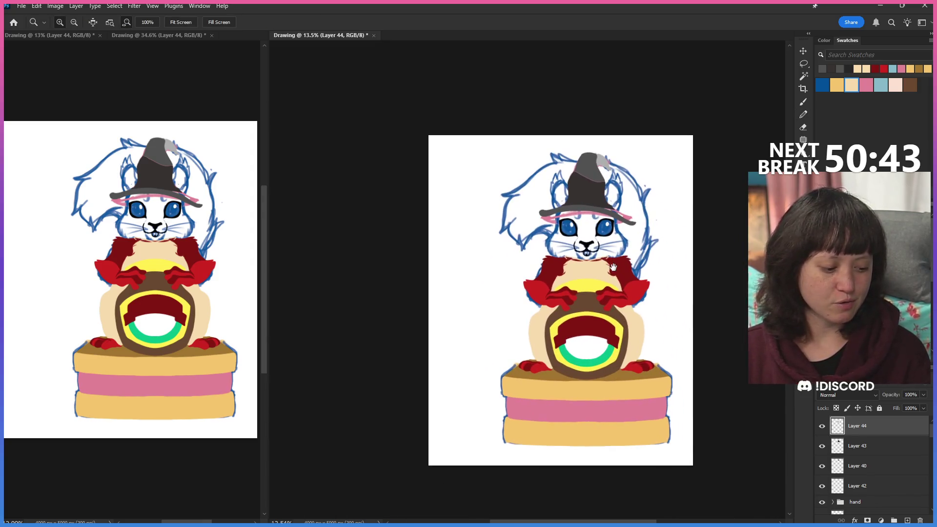
{"action": "left_click", "coordinate": [821, 425]}
{"action": "left_click_drag", "start_coordinate": [820, 428], "coordinate": [821, 500]}
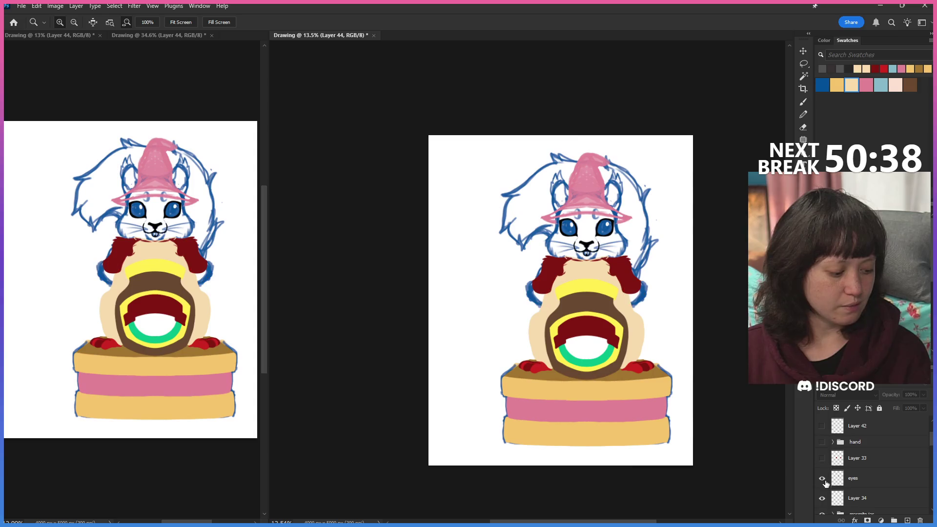
{"action": "scroll", "coordinate": [831, 474], "scroll_direction": "down", "scroll_amount": 3}
{"action": "left_click_drag", "start_coordinate": [826, 450], "coordinate": [824, 494]}
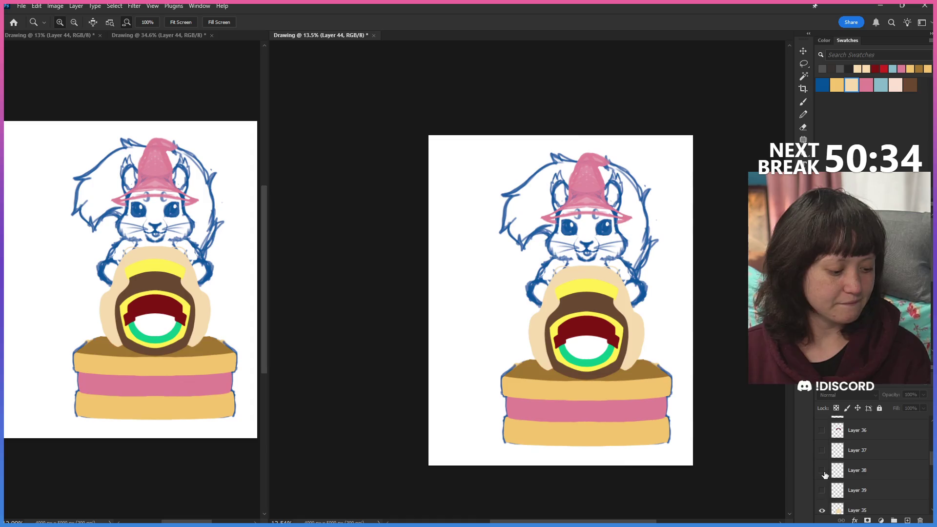
{"action": "mouse_move", "coordinate": [824, 490]}
{"action": "left_mouse_down"}
{"action": "mouse_move", "coordinate": [825, 456]}
{"action": "mouse_move", "coordinate": [822, 483]}
{"action": "mouse_move", "coordinate": [824, 475]}
{"action": "left_mouse_up"}
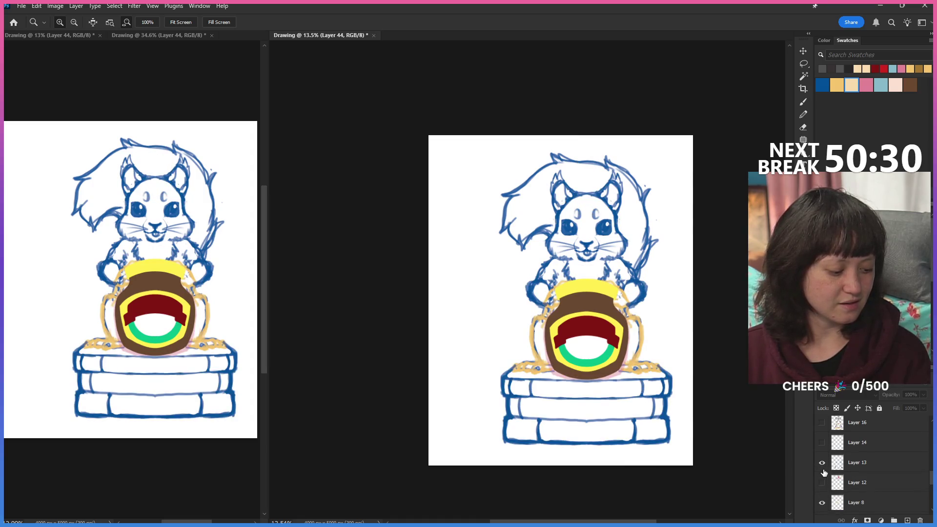
{"action": "left_click", "coordinate": [821, 483]}
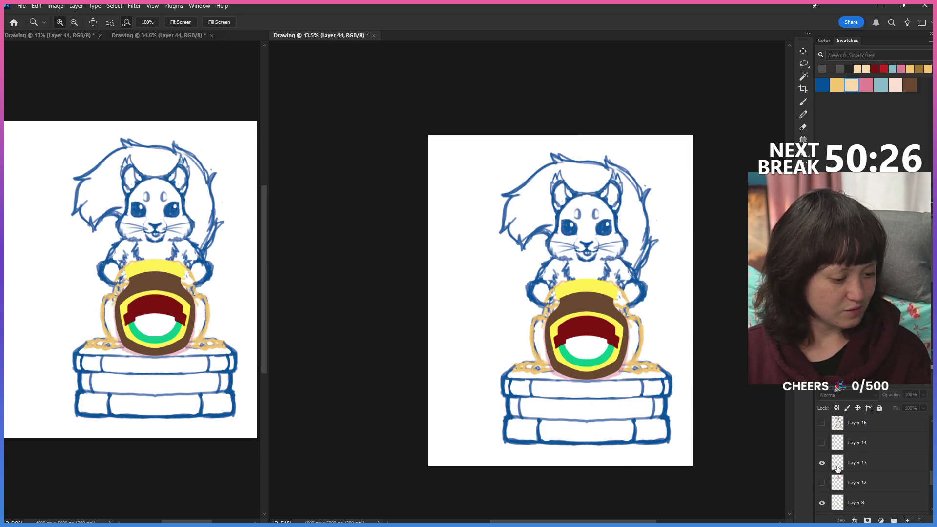
{"action": "scroll", "coordinate": [832, 476], "scroll_direction": "up", "scroll_amount": 3}
{"action": "scroll", "coordinate": [832, 469], "scroll_direction": "up", "scroll_amount": 2}
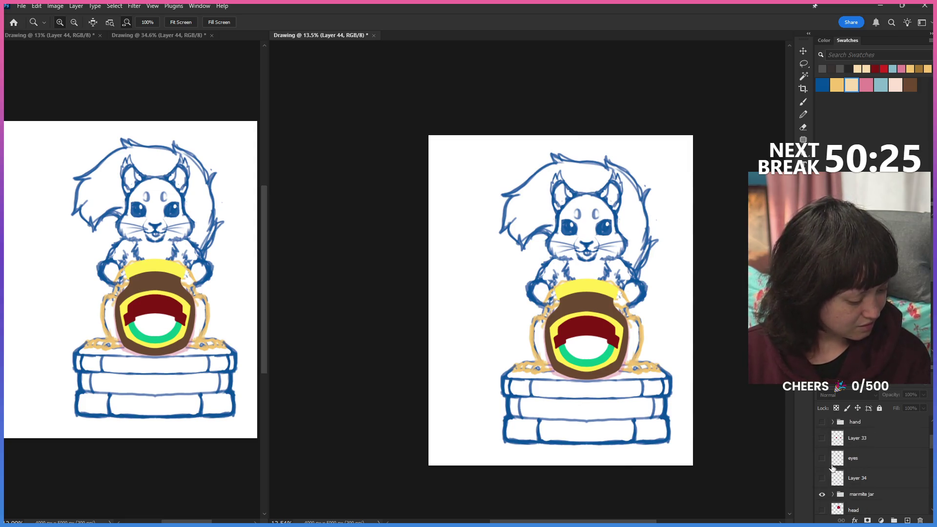
{"action": "left_click", "coordinate": [821, 494]}
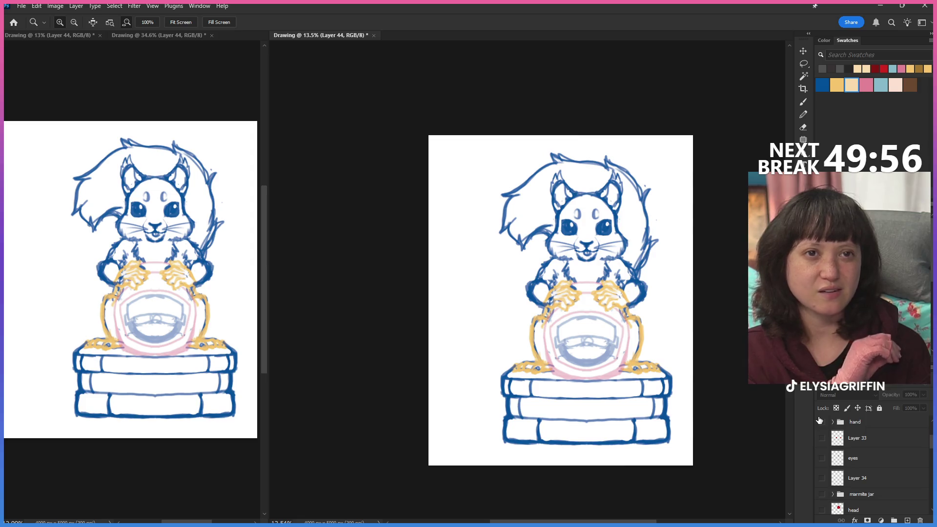
{"action": "scroll", "coordinate": [835, 439], "scroll_direction": "up", "scroll_amount": 3}
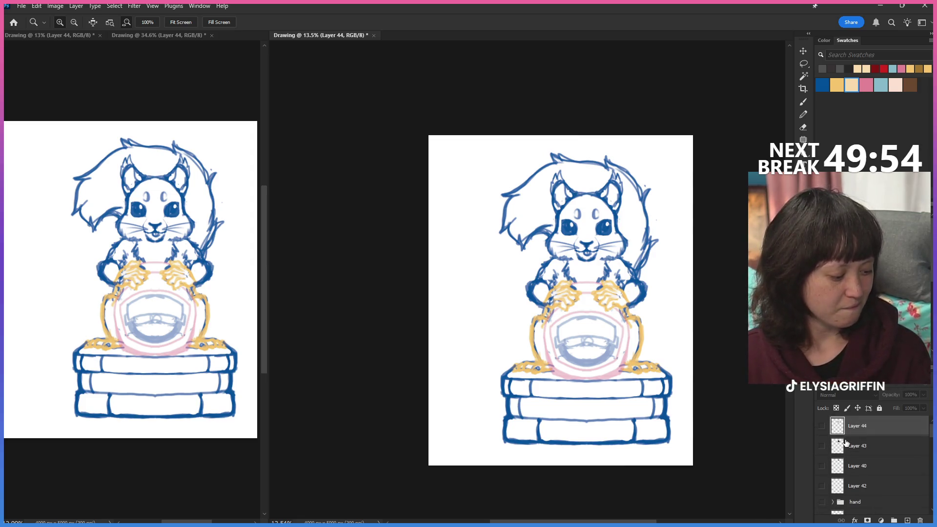
Show the hat brim, both crown layers and the grey tip layer again.
{"action": "left_click", "coordinate": [822, 427]}
{"action": "left_click", "coordinate": [822, 446]}
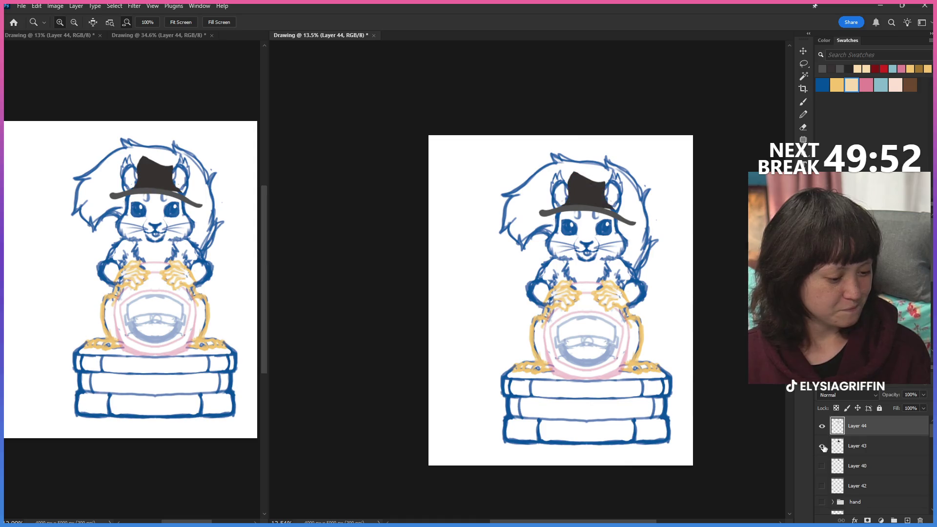
{"action": "left_click", "coordinate": [822, 466]}
{"action": "left_click", "coordinate": [822, 486]}
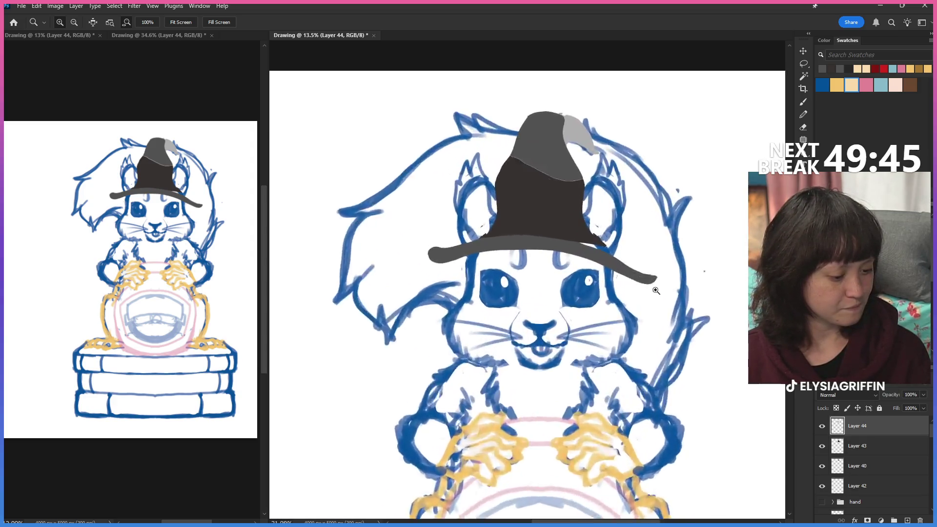
Zoom in on the hat and make the crown layer (Layer 43) the painting target.
{"action": "left_click_drag", "start_coordinate": [622, 184], "coordinate": [665, 286]}
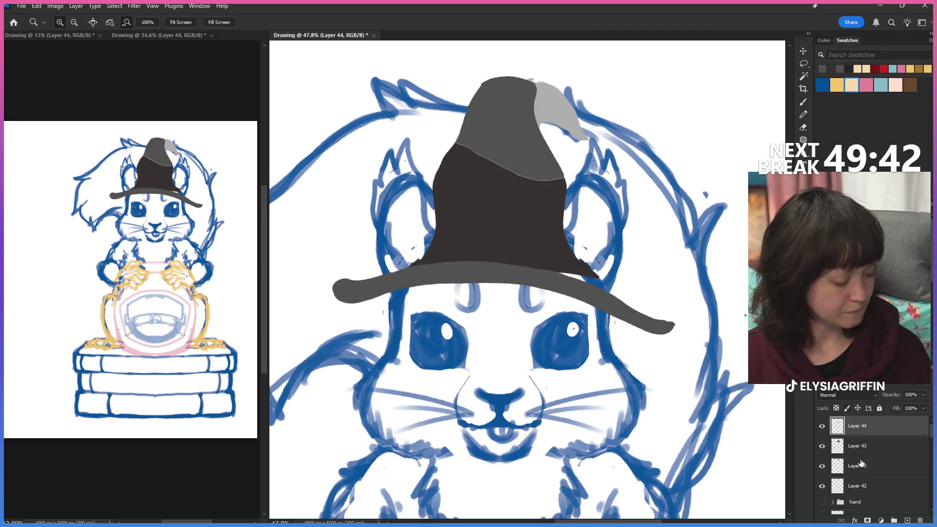
{"action": "left_click", "coordinate": [852, 446]}
{"action": "left_click", "coordinate": [821, 446]}
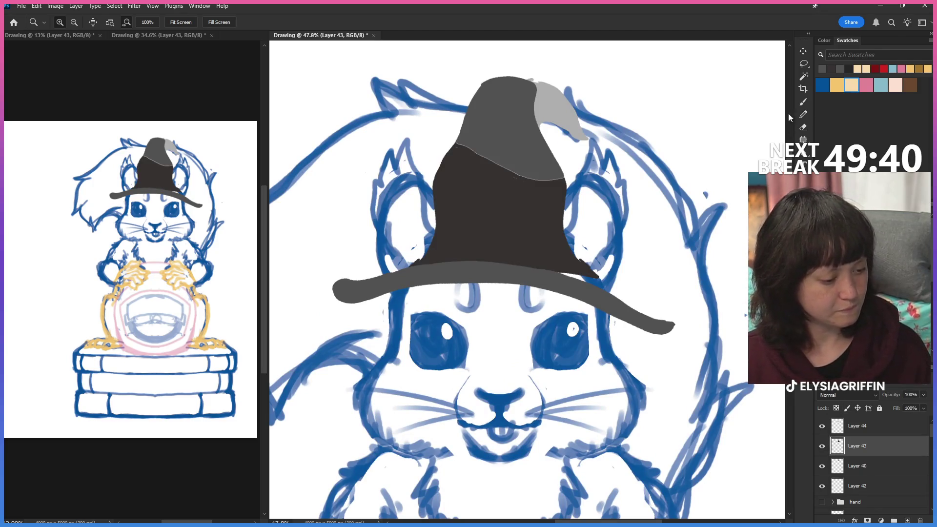
Pencil dark shading along the brim's underside on both left and right sides, redrawing the right.
{"action": "left_click", "coordinate": [803, 115]}
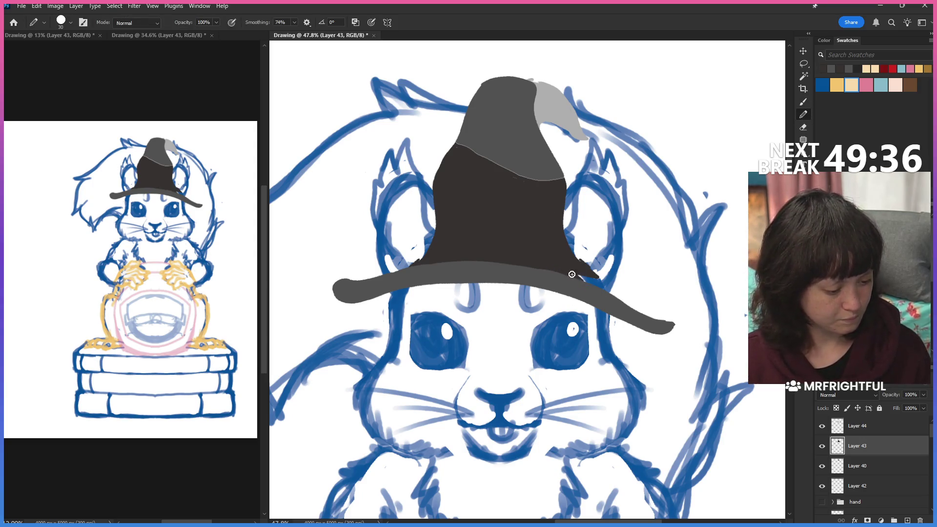
{"action": "left_click_drag", "start_coordinate": [595, 279], "coordinate": [611, 299]}
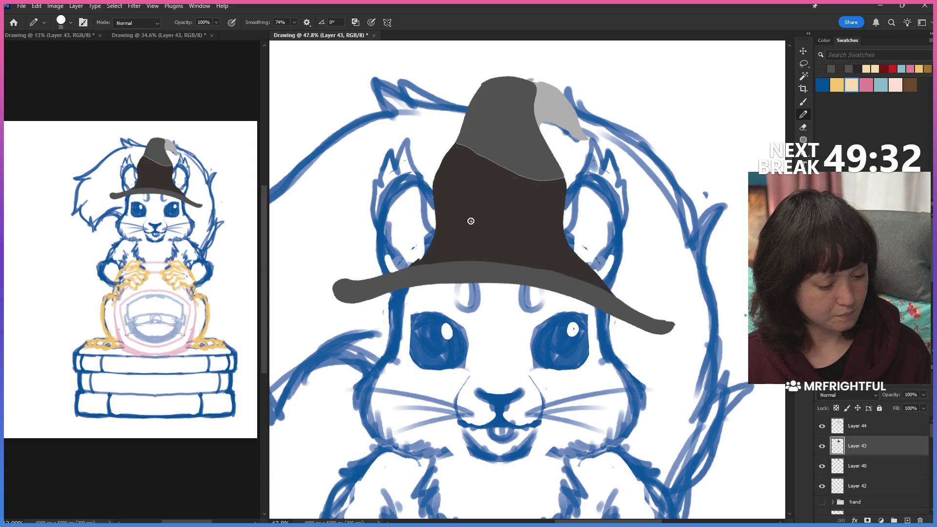
{"action": "left_click_drag", "start_coordinate": [435, 192], "coordinate": [437, 227]}
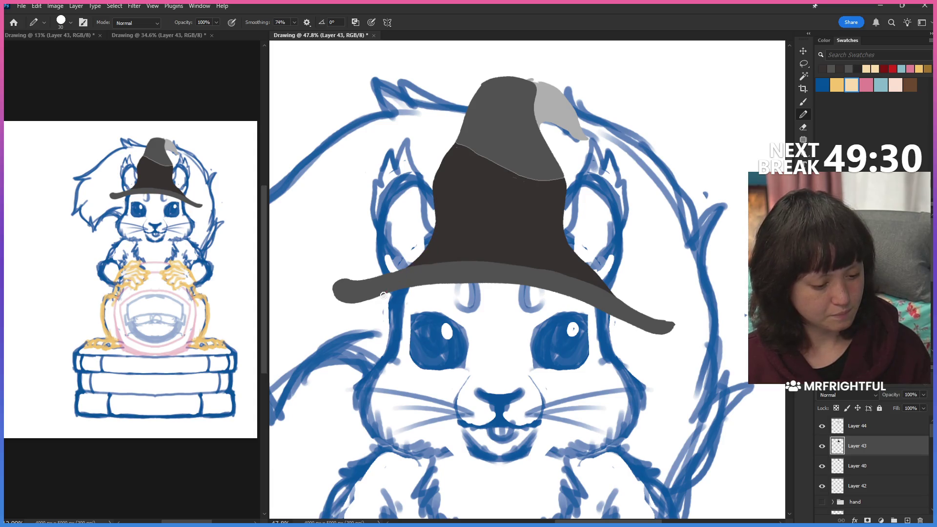
{"action": "scroll", "coordinate": [655, 286], "scroll_direction": "down", "scroll_amount": 3}
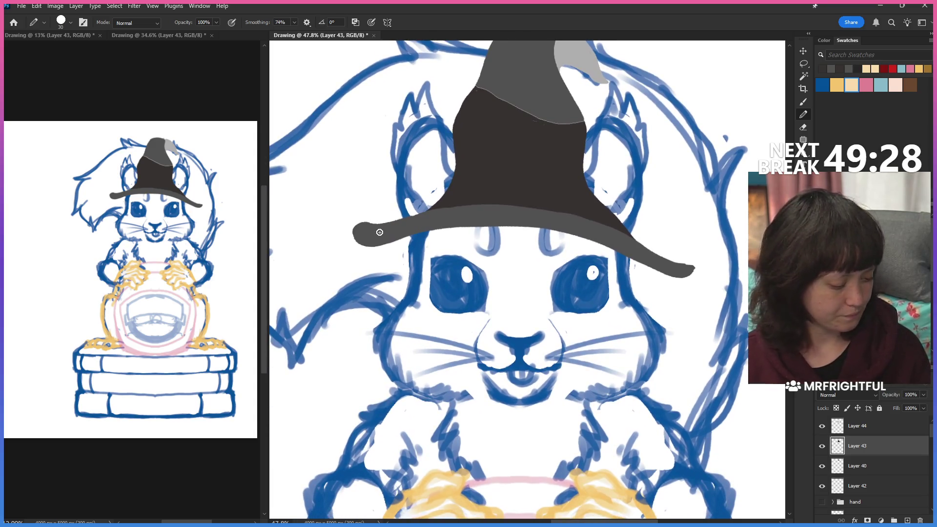
{"action": "left_click_drag", "start_coordinate": [379, 243], "coordinate": [422, 227]}
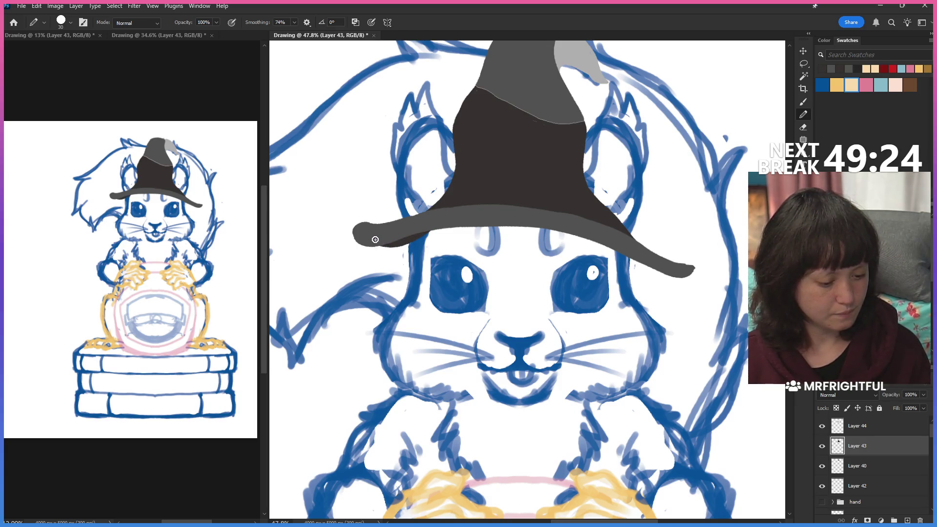
{"action": "left_click_drag", "start_coordinate": [370, 240], "coordinate": [418, 237]}
{"action": "mouse_move", "coordinate": [623, 258]}
{"action": "left_mouse_down"}
{"action": "mouse_move", "coordinate": [688, 281]}
{"action": "mouse_move", "coordinate": [622, 258]}
{"action": "left_mouse_up"}
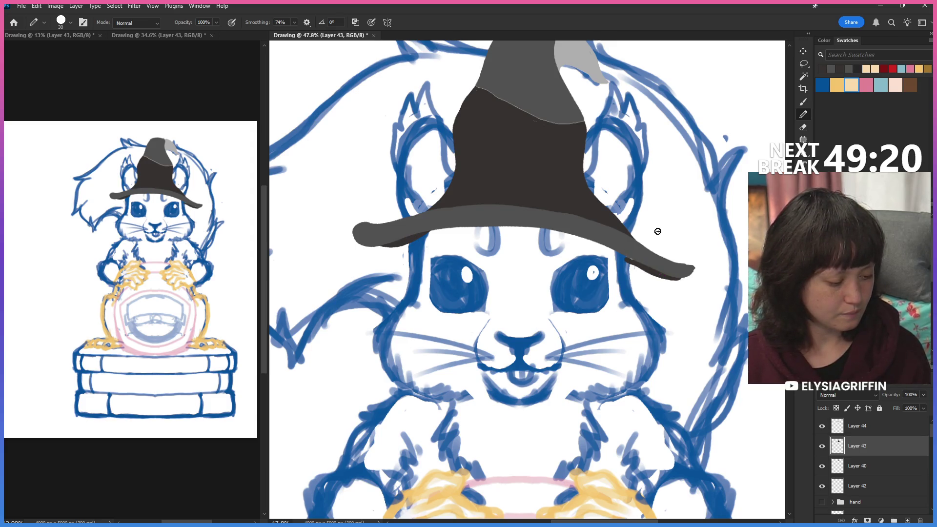
{"action": "key", "text": "ctrl+z"}
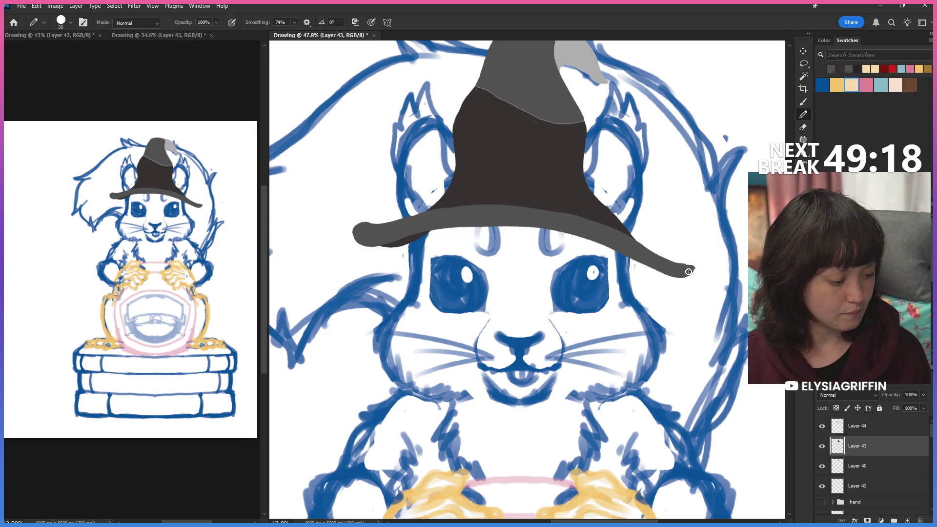
{"action": "mouse_move", "coordinate": [665, 280]}
{"action": "left_mouse_down"}
{"action": "mouse_move", "coordinate": [637, 276]}
{"action": "mouse_move", "coordinate": [620, 242]}
{"action": "mouse_move", "coordinate": [649, 275]}
{"action": "mouse_move", "coordinate": [619, 262]}
{"action": "mouse_move", "coordinate": [632, 275]}
{"action": "mouse_move", "coordinate": [682, 279]}
{"action": "mouse_move", "coordinate": [695, 265]}
{"action": "left_mouse_up"}
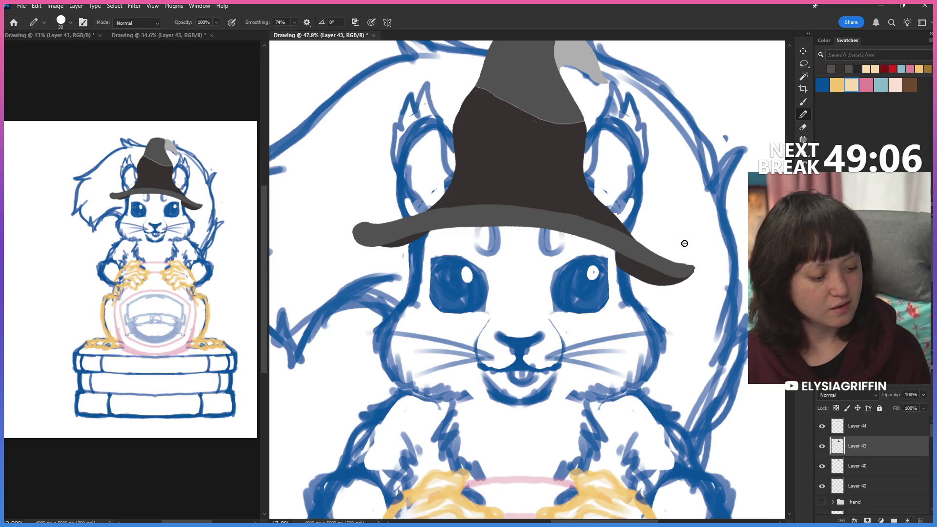
{"action": "left_click_drag", "start_coordinate": [401, 246], "coordinate": [355, 241]}
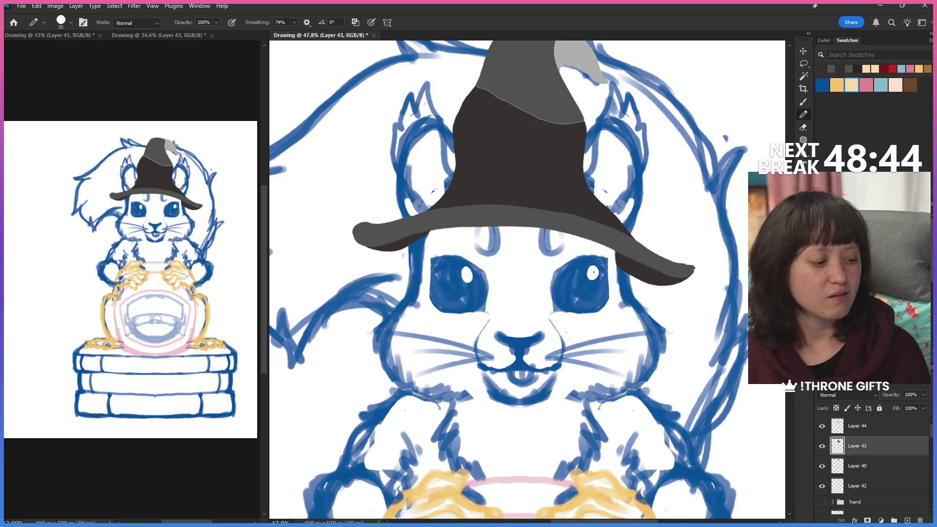
{"action": "scroll", "coordinate": [526, 279], "scroll_direction": "up", "scroll_amount": 2}
{"action": "scroll", "coordinate": [528, 279], "scroll_direction": "down", "scroll_amount": 2}
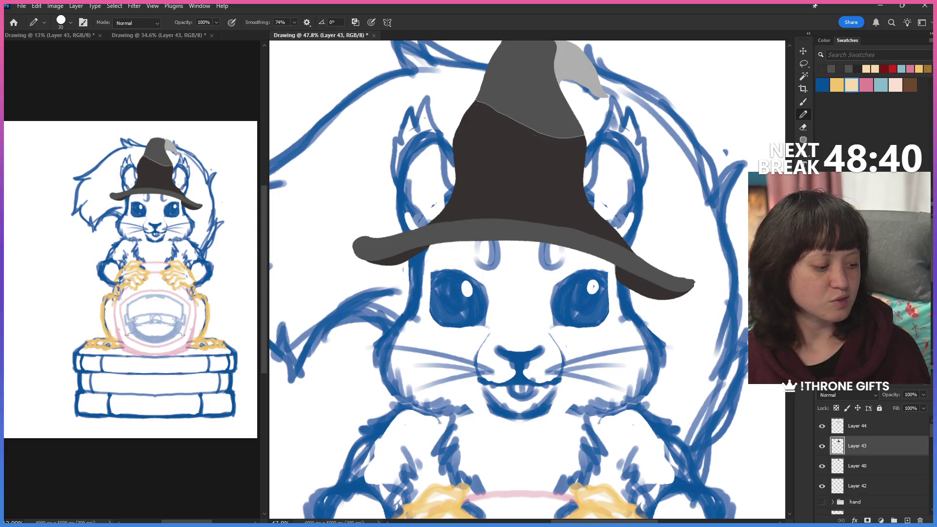
{"action": "scroll", "coordinate": [527, 278], "scroll_direction": "down", "scroll_amount": 2}
{"action": "scroll", "coordinate": [526, 278], "scroll_direction": "up", "scroll_amount": 3}
{"action": "scroll", "coordinate": [527, 278], "scroll_direction": "down", "scroll_amount": 2}
{"action": "scroll", "coordinate": [526, 279], "scroll_direction": "up", "scroll_amount": 2}
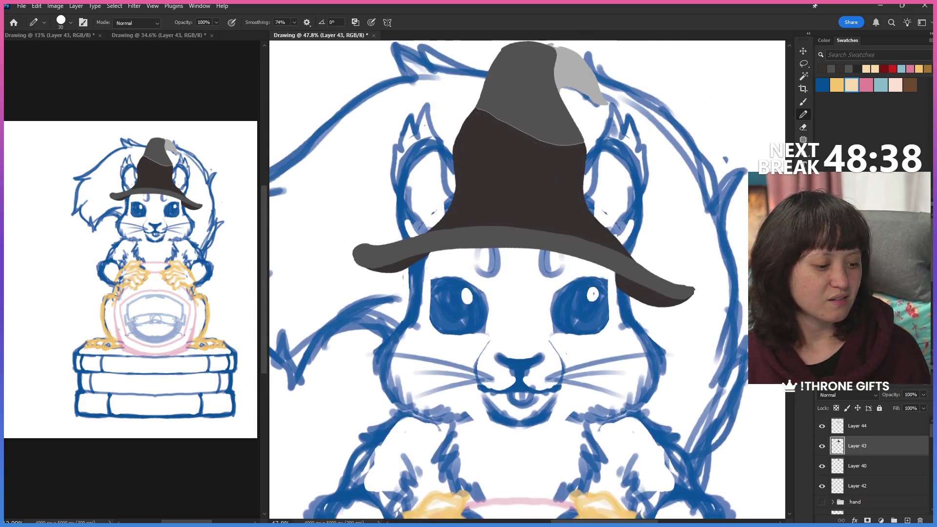
{"action": "scroll", "coordinate": [527, 278], "scroll_direction": "down", "scroll_amount": 2}
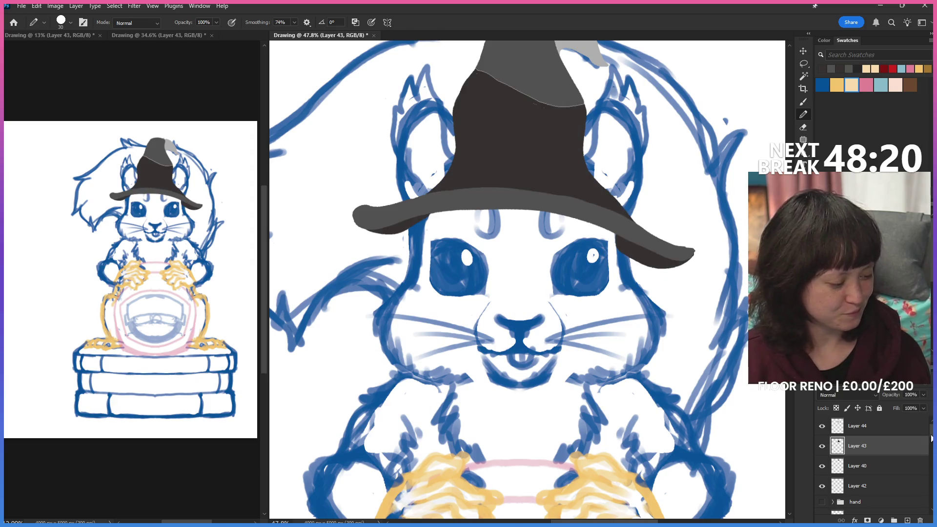
{"action": "scroll", "coordinate": [871, 461], "scroll_direction": "down", "scroll_amount": 2}
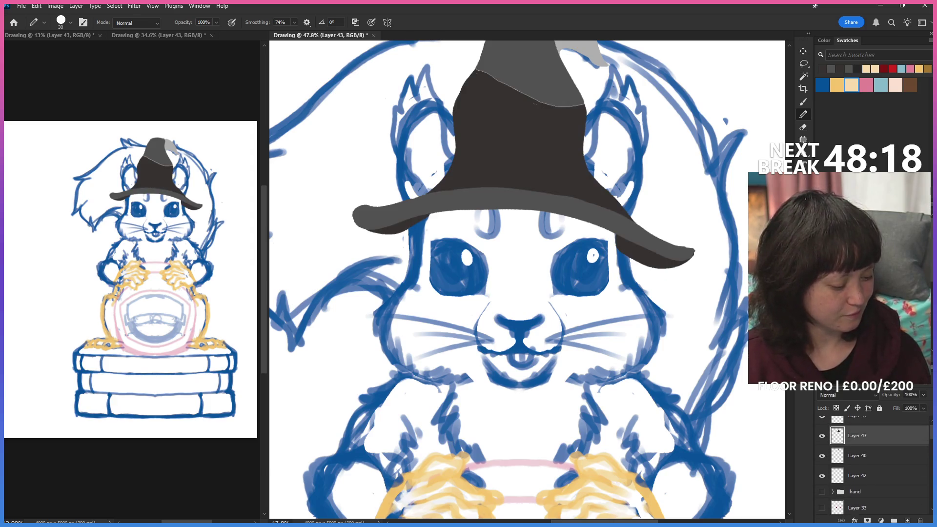
{"action": "scroll", "coordinate": [929, 435], "scroll_direction": "up", "scroll_amount": 2}
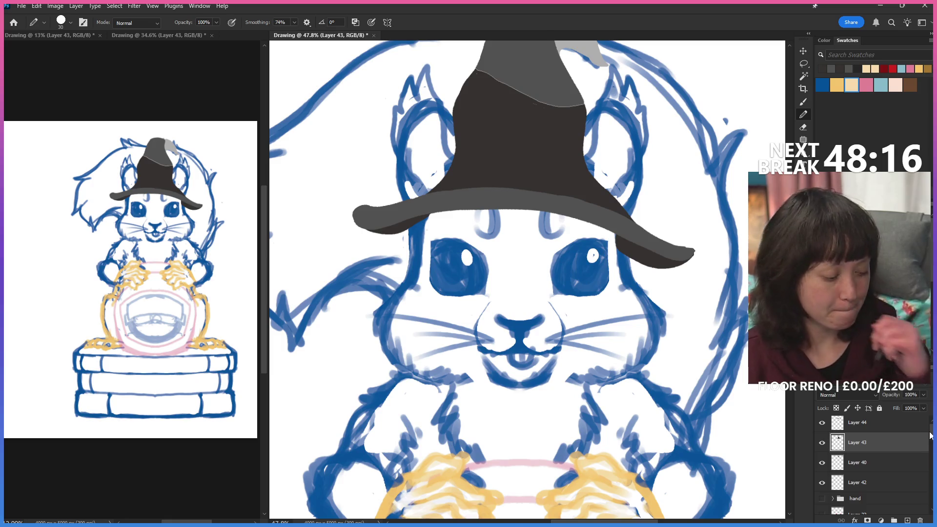
{"action": "scroll", "coordinate": [930, 426], "scroll_direction": "up", "scroll_amount": 1}
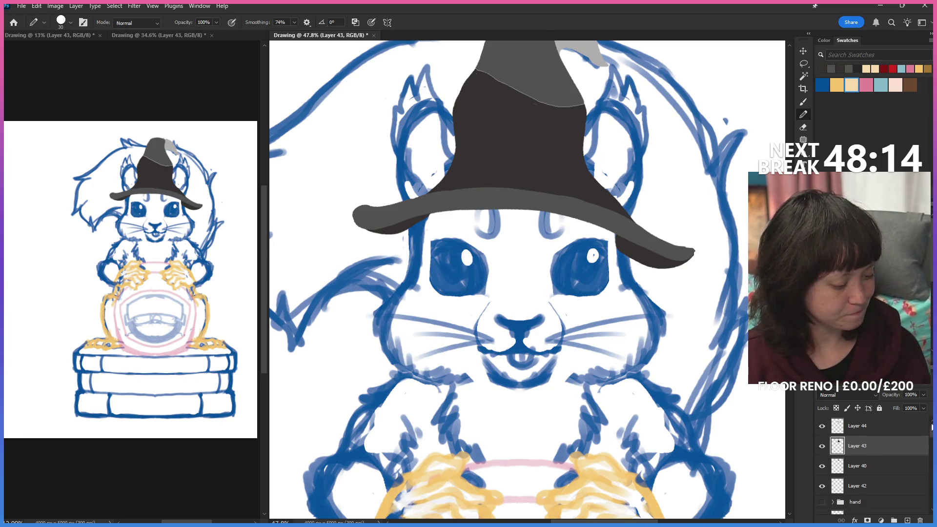
{"action": "left_click", "coordinate": [822, 425]}
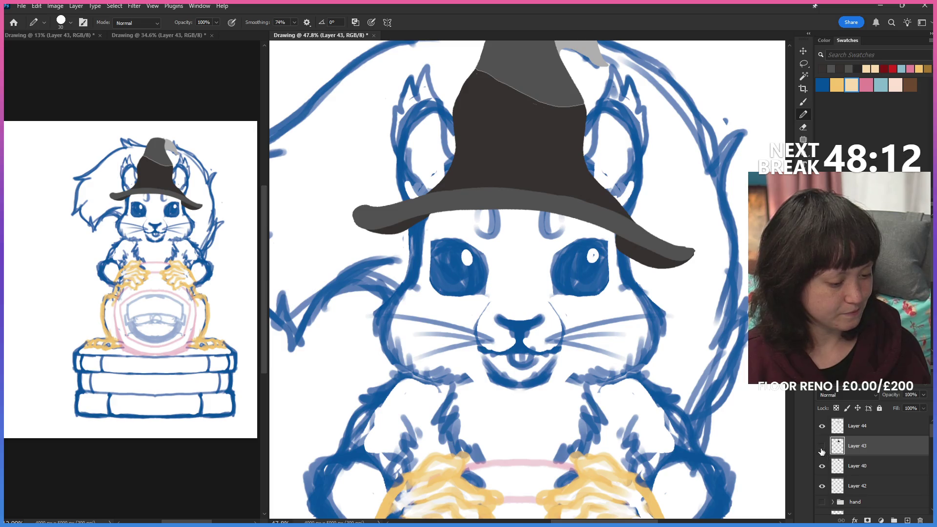
On Layer 44, brush along the brim and extend its right tip into a longer darker point.
{"action": "left_click", "coordinate": [821, 445]}
{"action": "left_click", "coordinate": [821, 445]}
{"action": "left_click", "coordinate": [869, 426]}
{"action": "left_click", "coordinate": [822, 425]}
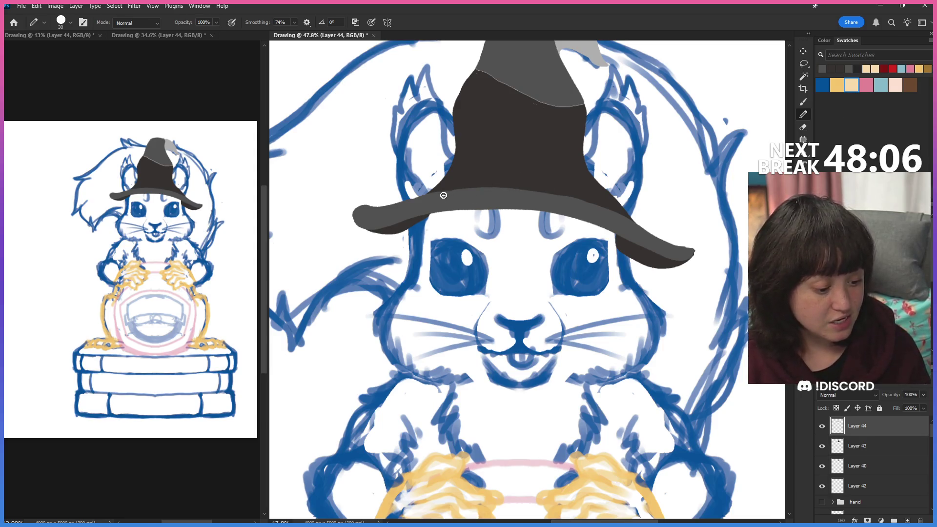
{"action": "mouse_move", "coordinate": [467, 190]}
{"action": "left_mouse_down"}
{"action": "mouse_move", "coordinate": [567, 198]}
{"action": "mouse_move", "coordinate": [696, 252]}
{"action": "left_mouse_up"}
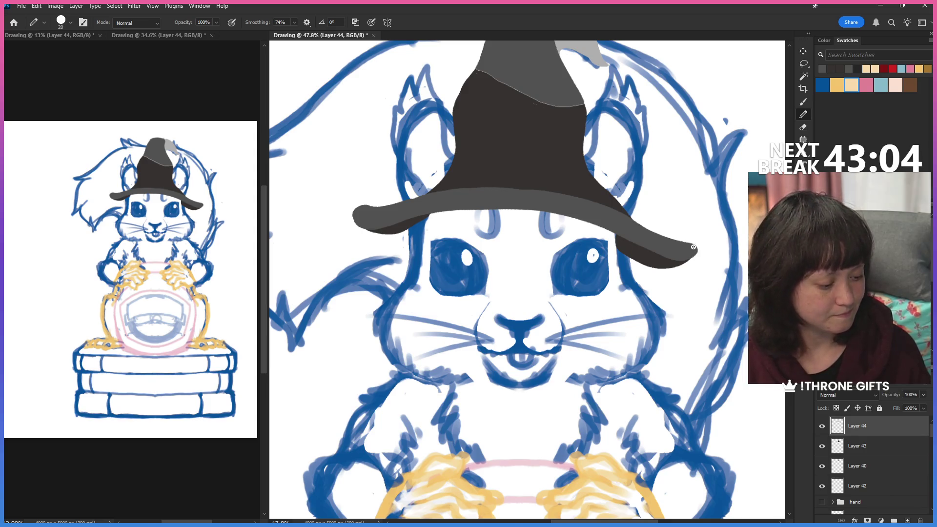
{"action": "left_click_drag", "start_coordinate": [698, 253], "coordinate": [675, 260]}
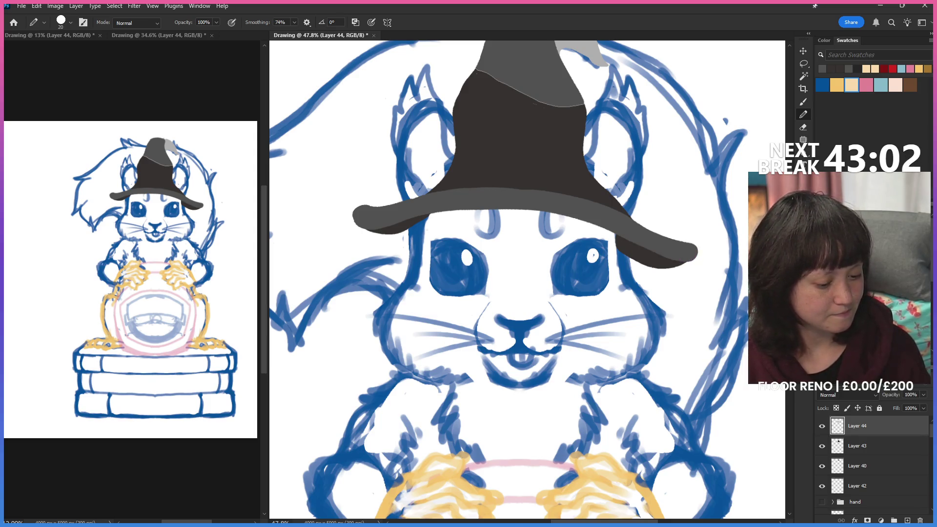
{"action": "scroll", "coordinate": [527, 278], "scroll_direction": "down", "scroll_amount": 1}
{"action": "scroll", "coordinate": [526, 279], "scroll_direction": "up", "scroll_amount": 2}
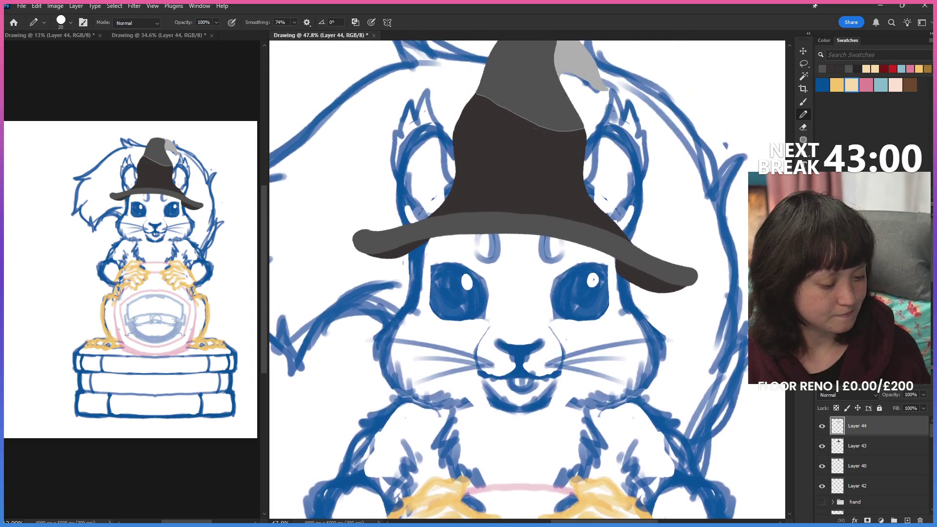
{"action": "left_click", "coordinate": [822, 426]}
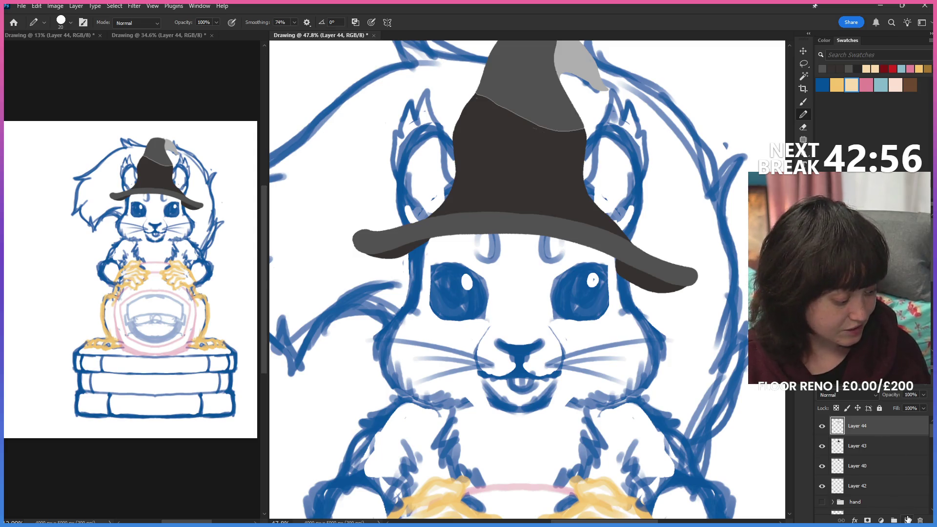
Add a new empty Layer 45 and leave it hidden.
{"action": "left_click", "coordinate": [908, 520]}
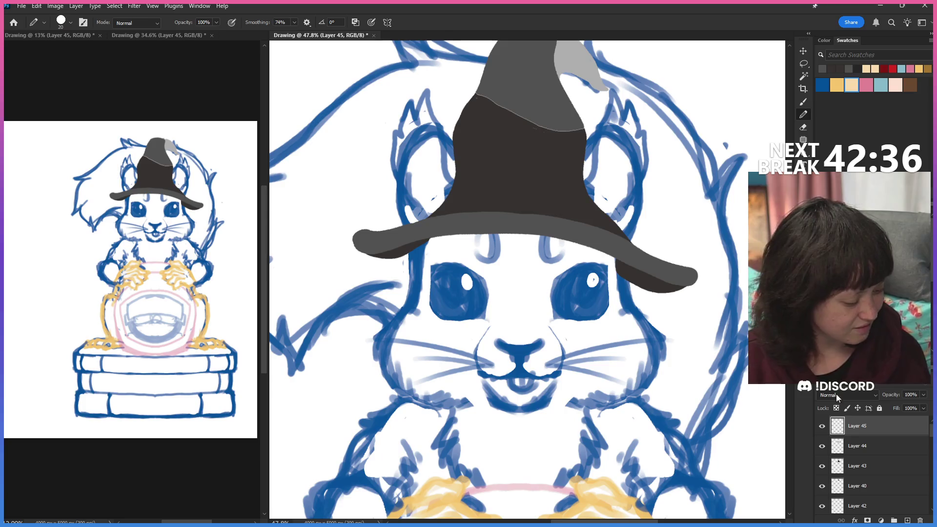
{"action": "left_click", "coordinate": [821, 425]}
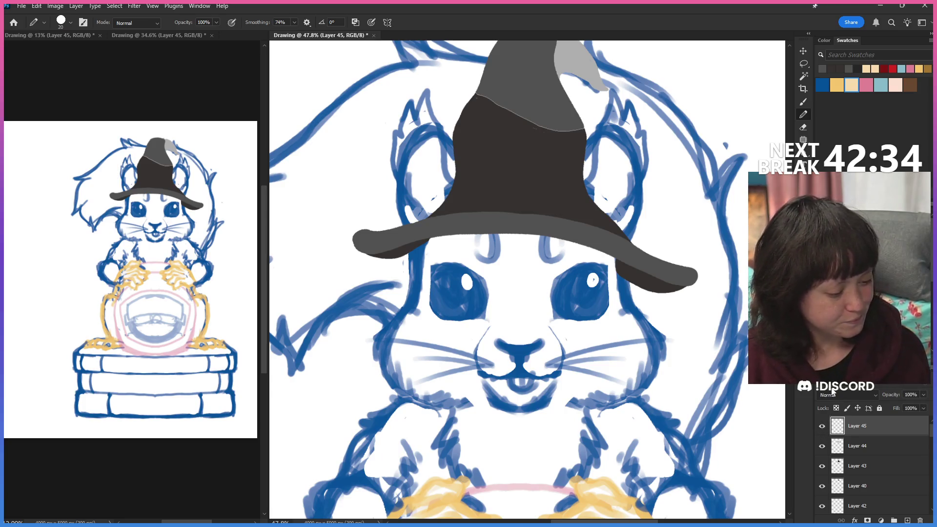
{"action": "left_click", "coordinate": [821, 425]}
{"action": "scroll", "coordinate": [522, 280], "scroll_direction": "up", "scroll_amount": 2}
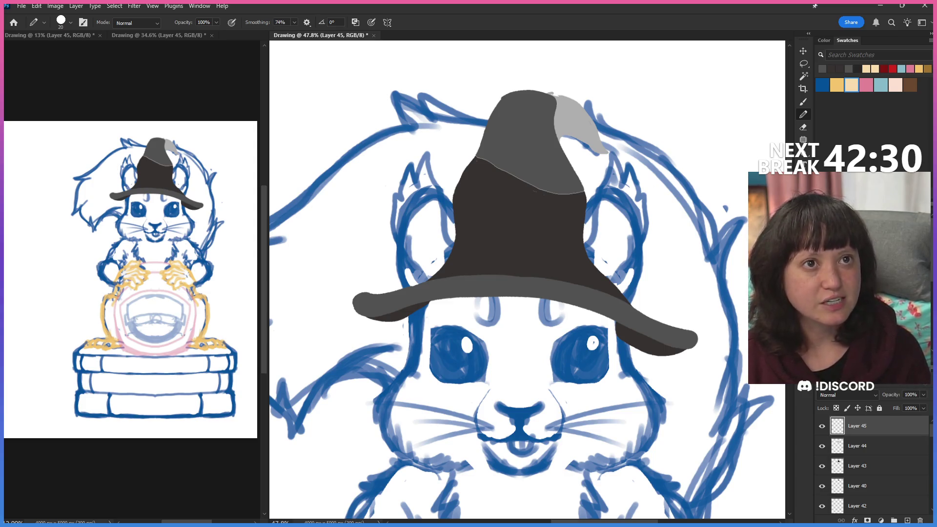
{"action": "left_click", "coordinate": [822, 430]}
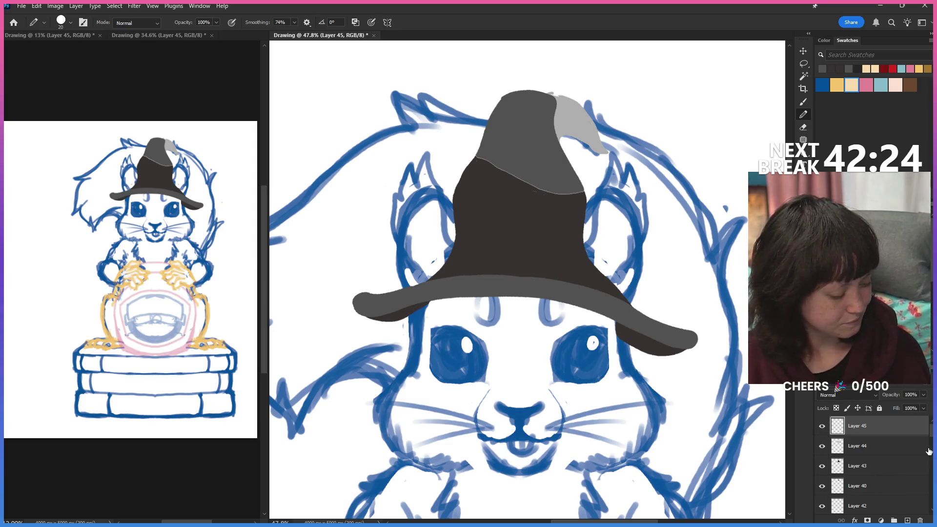
{"action": "scroll", "coordinate": [864, 461], "scroll_direction": "down", "scroll_amount": 5}
Check the red head fill, add Layer 46 above the head layer and pick red as the colour.
{"action": "left_click", "coordinate": [853, 460]}
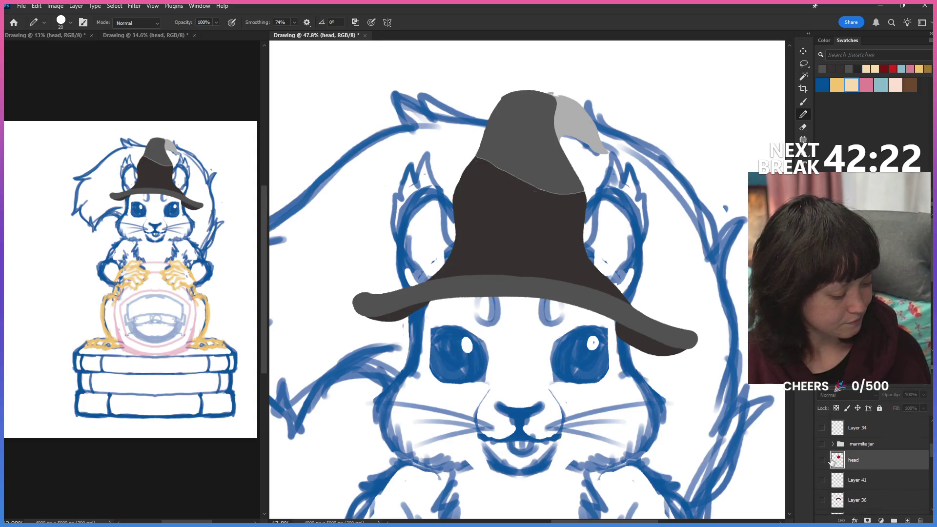
{"action": "left_click", "coordinate": [822, 460]}
{"action": "left_click", "coordinate": [821, 460]}
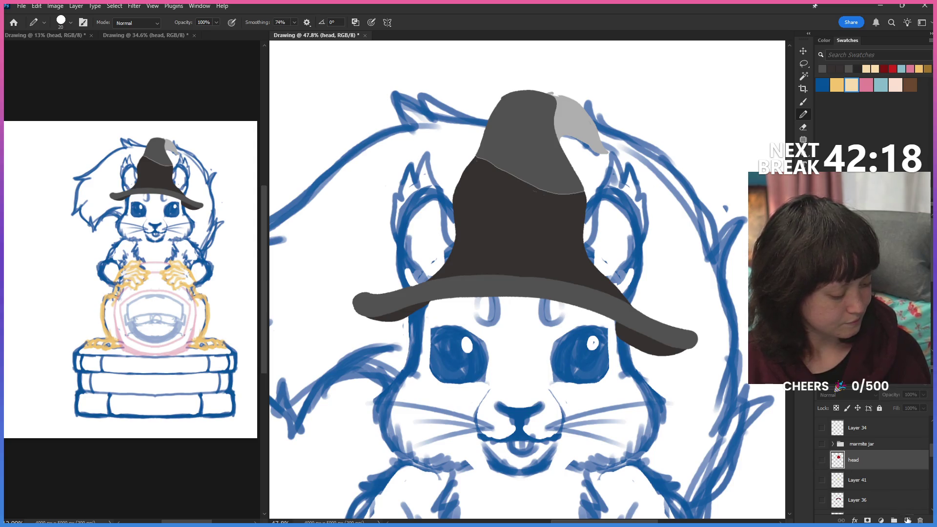
{"action": "left_click", "coordinate": [907, 520]}
{"action": "left_click", "coordinate": [893, 68]}
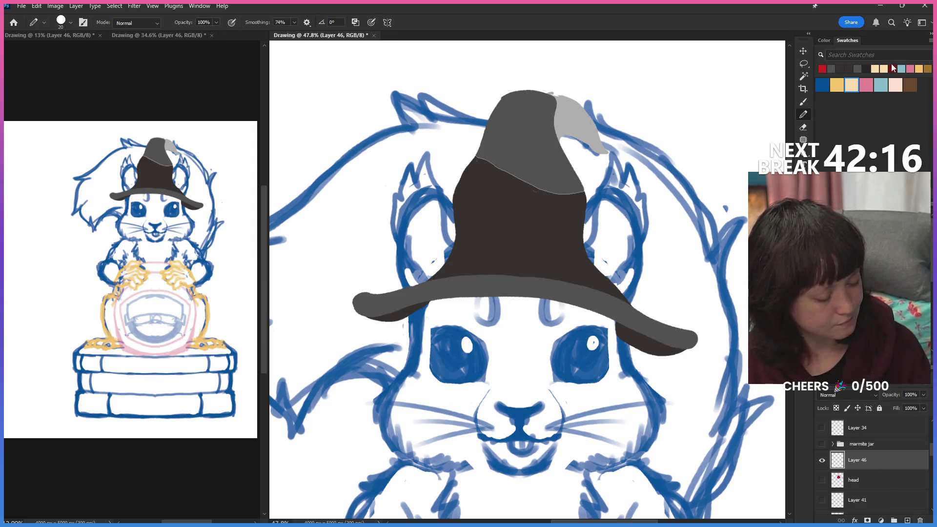
Undo the stray pink stroke and dock the close-up beside a narrower squirrel overview.
{"action": "key", "text": "ctrl+z"}
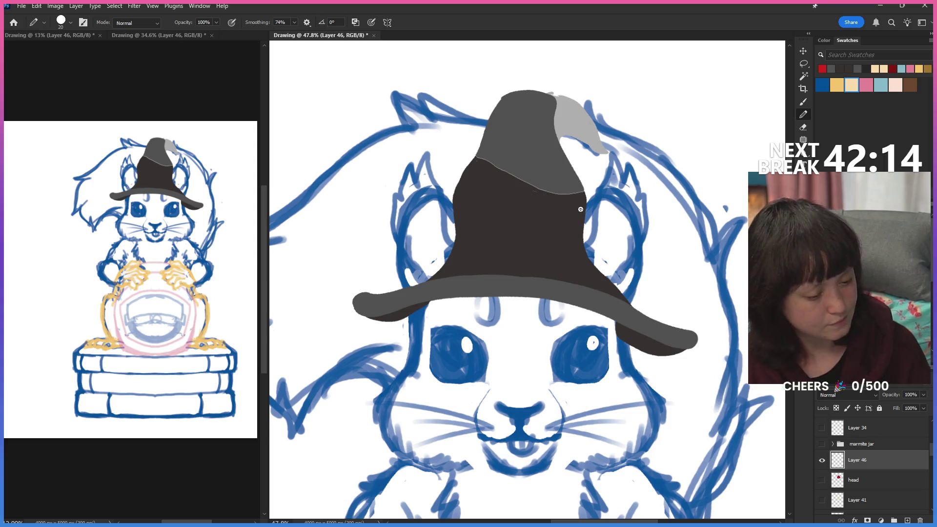
{"action": "key", "text": "Tab"}
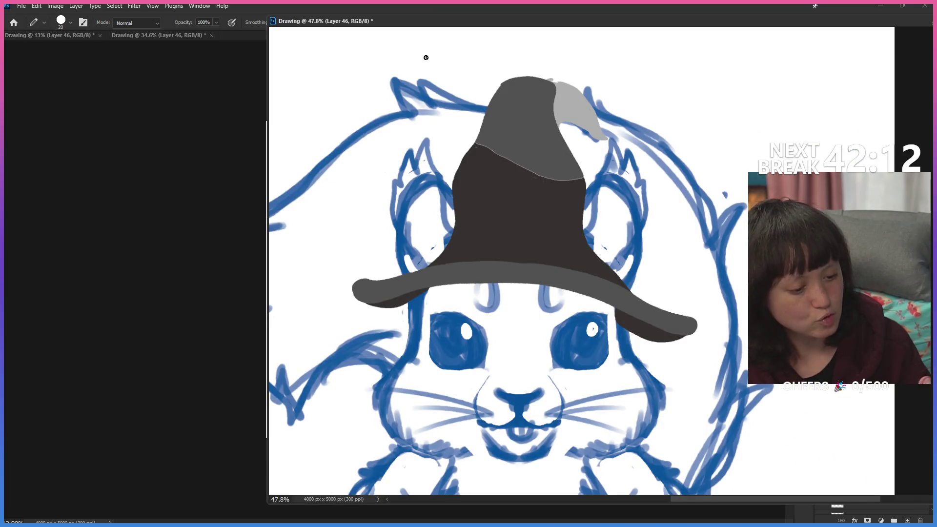
{"action": "key", "text": "Tab"}
{"action": "left_click_drag", "start_coordinate": [822, 115], "coordinate": [577, 136]}
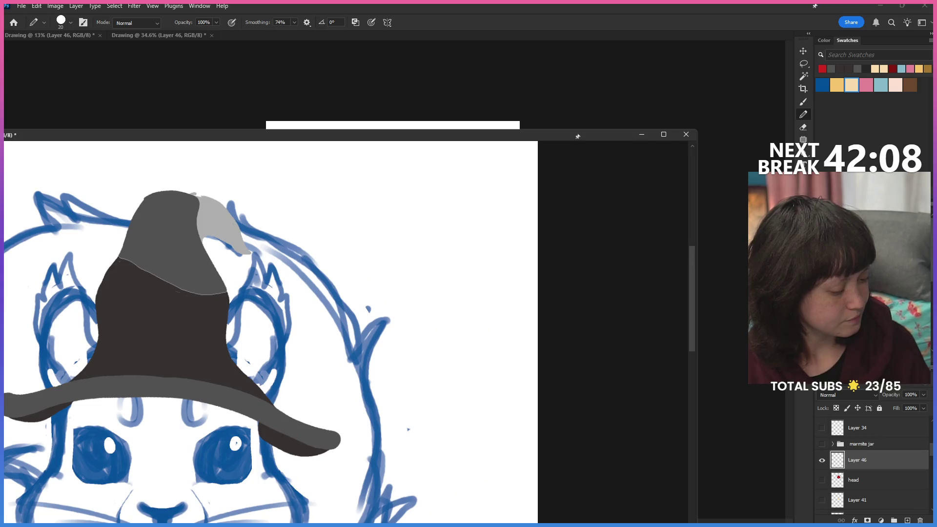
{"action": "left_click_drag", "start_coordinate": [578, 137], "coordinate": [732, 220]}
{"action": "mouse_move", "coordinate": [585, 220]}
{"action": "left_mouse_down"}
{"action": "mouse_move", "coordinate": [699, 294]}
{"action": "mouse_move", "coordinate": [648, 320]}
{"action": "mouse_move", "coordinate": [664, 286]}
{"action": "left_mouse_up"}
{"action": "left_click_drag", "start_coordinate": [395, 304], "coordinate": [279, 305]}
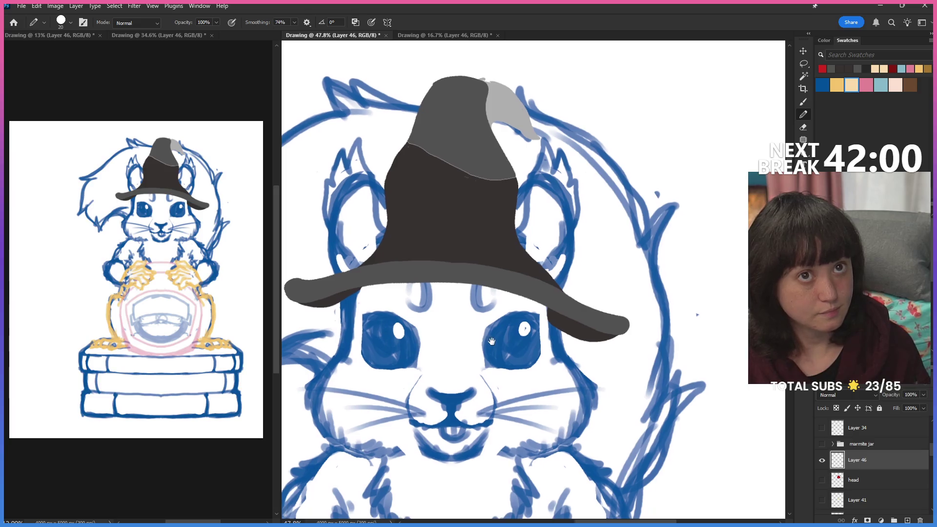
Undo a first right-ear outline and turn on vertical mirror symmetry down the face centre.
{"action": "mouse_move", "coordinate": [489, 343]}
{"action": "left_mouse_down"}
{"action": "mouse_move", "coordinate": [535, 332]}
{"action": "mouse_move", "coordinate": [522, 354]}
{"action": "left_mouse_up"}
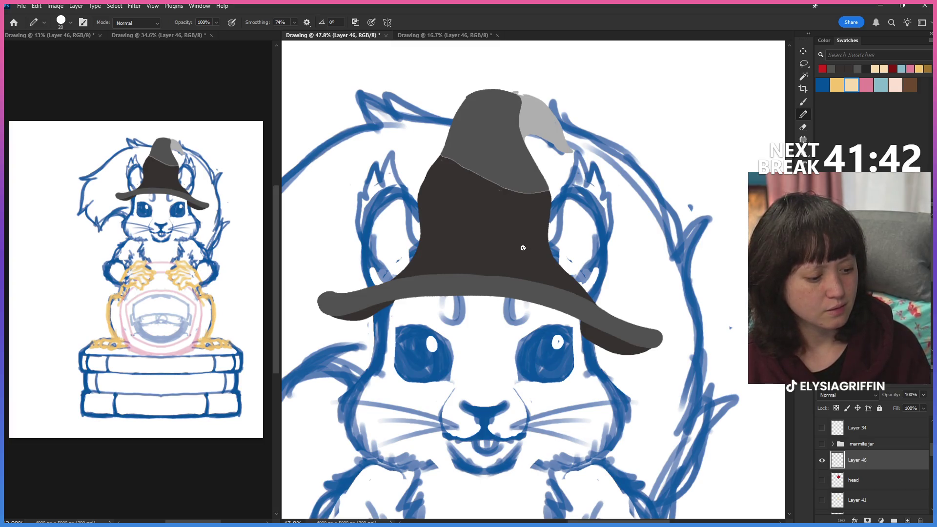
{"action": "mouse_move", "coordinate": [548, 221]}
{"action": "left_mouse_down"}
{"action": "mouse_move", "coordinate": [567, 186]}
{"action": "mouse_move", "coordinate": [608, 234]}
{"action": "mouse_move", "coordinate": [608, 274]}
{"action": "mouse_move", "coordinate": [595, 300]}
{"action": "left_mouse_up"}
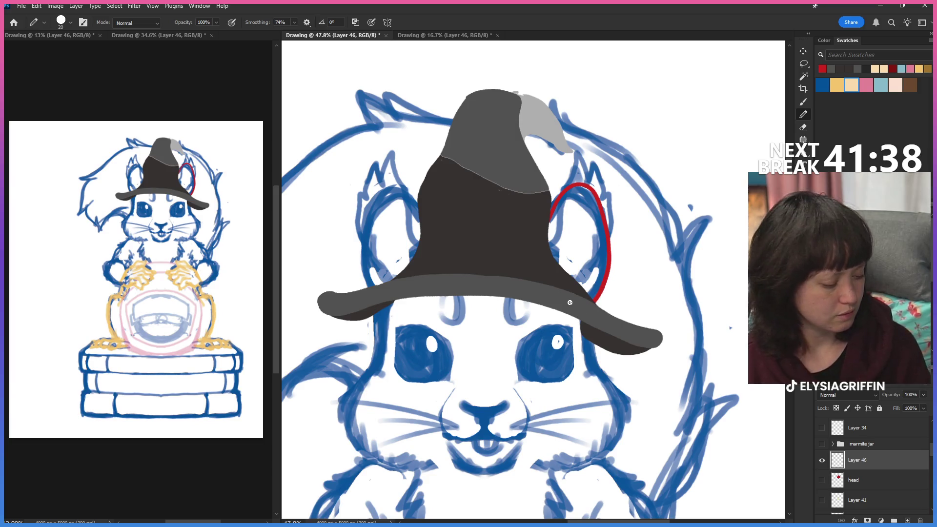
{"action": "key", "text": "ctrl+z"}
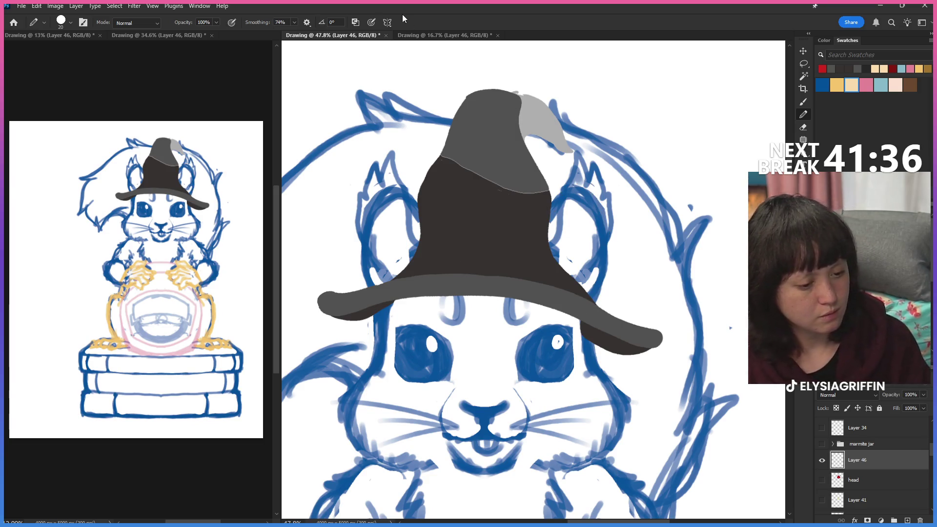
{"action": "left_click", "coordinate": [387, 22]}
{"action": "left_click", "coordinate": [450, 44]}
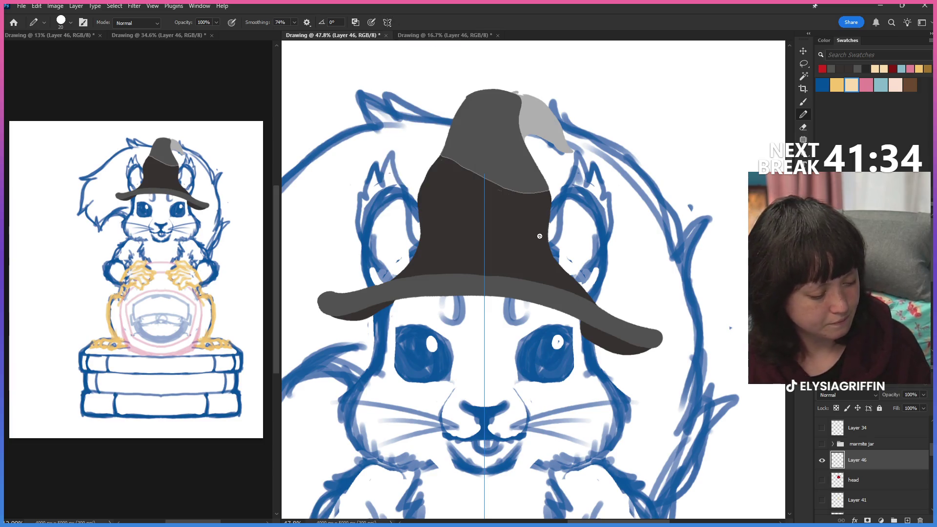
Draw mirrored red ear outlines with pointed tufts and bucket-fill the right ear red.
{"action": "mouse_move", "coordinate": [542, 229]}
{"action": "left_mouse_down"}
{"action": "mouse_move", "coordinate": [554, 211]}
{"action": "mouse_move", "coordinate": [604, 214]}
{"action": "left_mouse_up"}
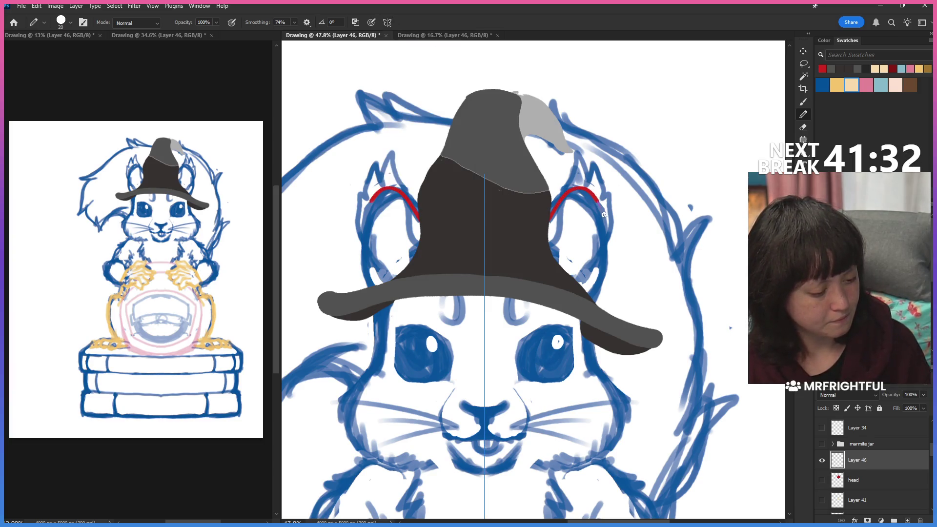
{"action": "left_click_drag", "start_coordinate": [609, 247], "coordinate": [596, 296]}
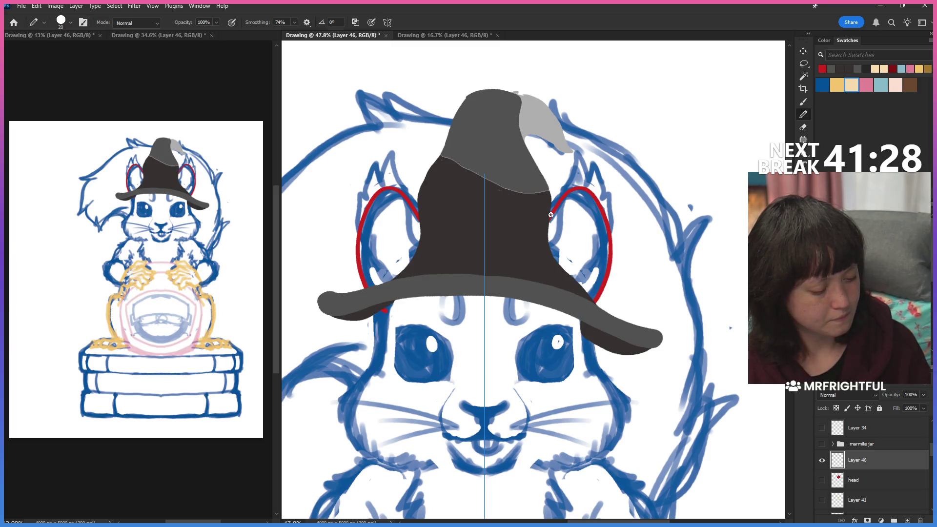
{"action": "left_click_drag", "start_coordinate": [537, 229], "coordinate": [539, 279]}
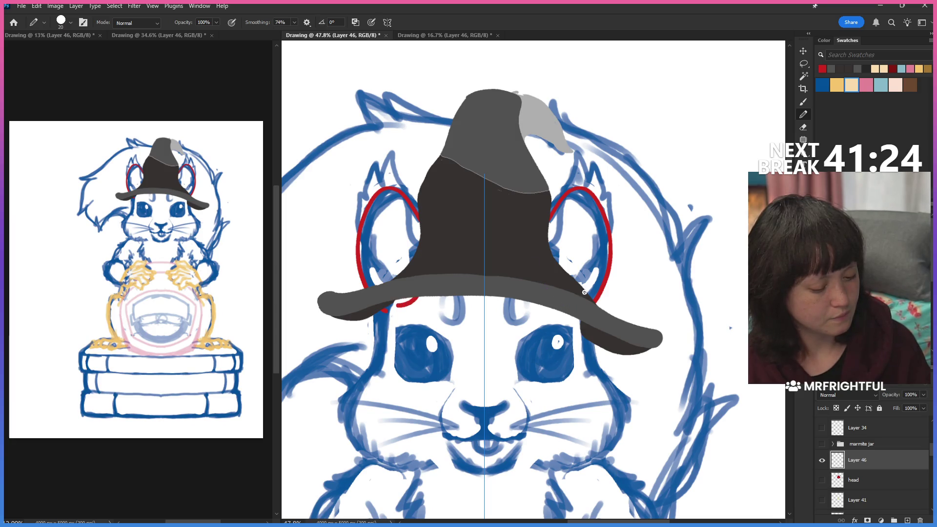
{"action": "key", "text": "ctrl+z"}
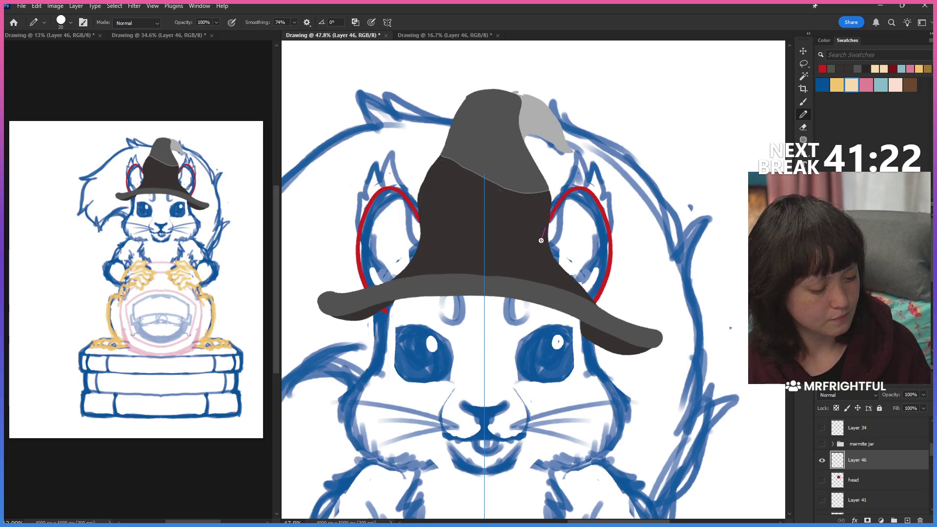
{"action": "left_click_drag", "start_coordinate": [564, 281], "coordinate": [585, 302]}
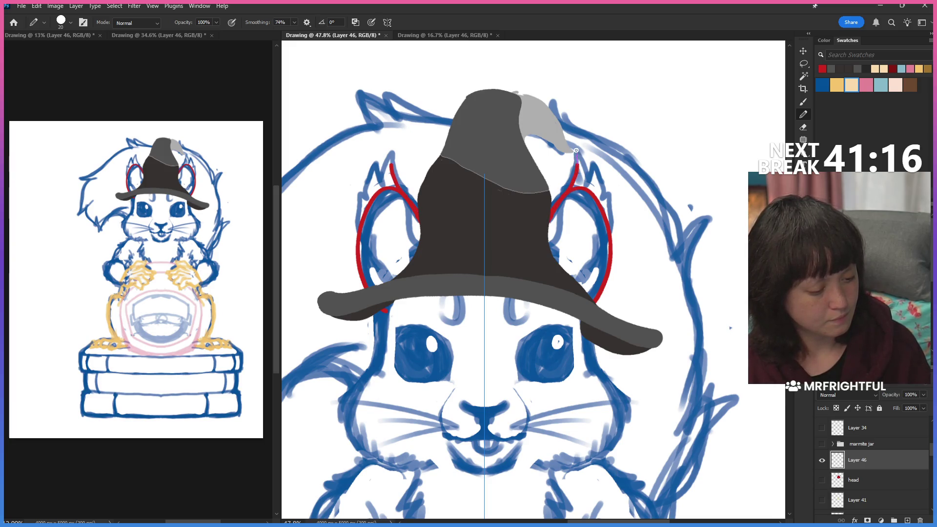
{"action": "mouse_move", "coordinate": [565, 195]}
{"action": "left_mouse_down"}
{"action": "mouse_move", "coordinate": [576, 162]}
{"action": "mouse_move", "coordinate": [586, 187]}
{"action": "left_mouse_up"}
{"action": "key", "text": "bracketleft"}
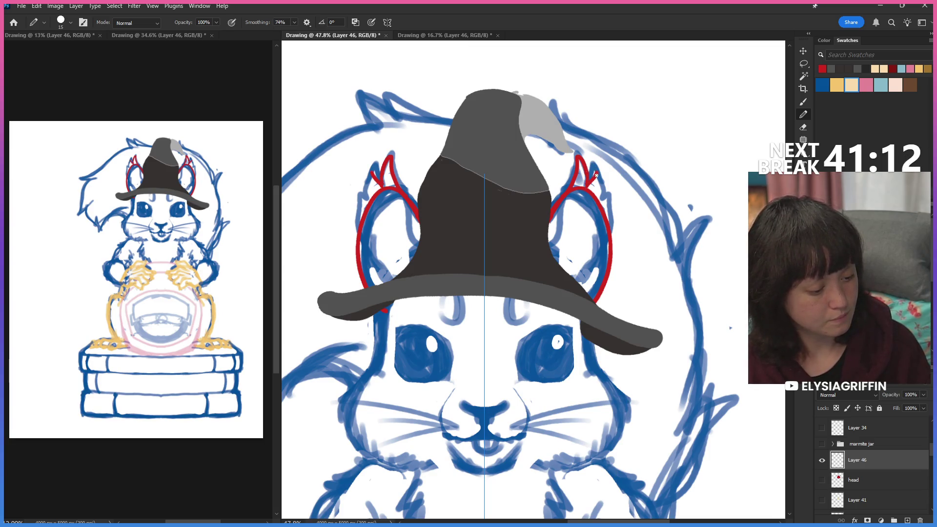
{"action": "left_click_drag", "start_coordinate": [597, 167], "coordinate": [613, 196]}
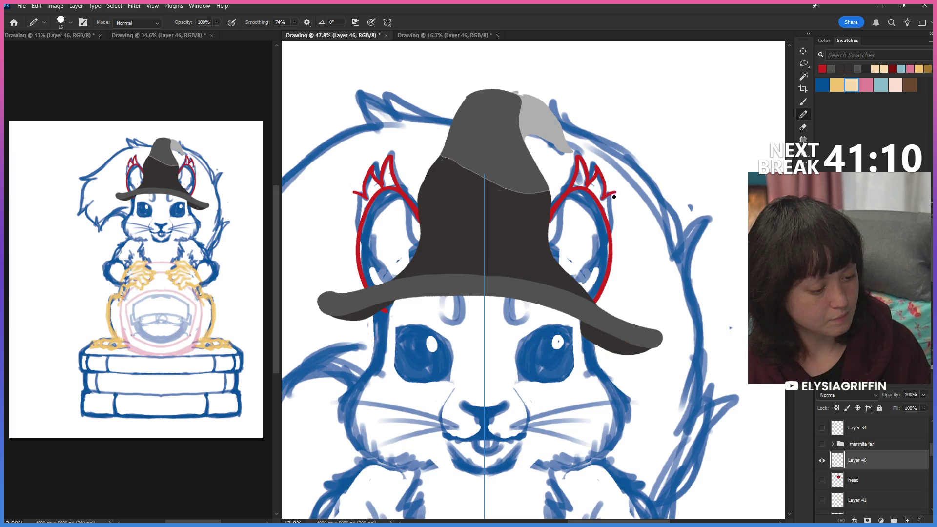
{"action": "left_click_drag", "start_coordinate": [616, 231], "coordinate": [608, 272]}
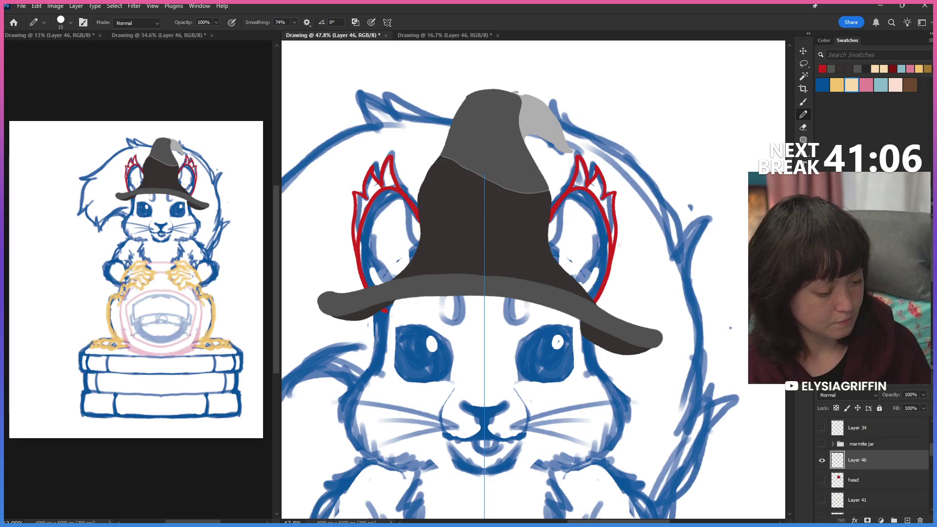
{"action": "key", "text": "g"}
{"action": "left_click", "coordinate": [585, 220]}
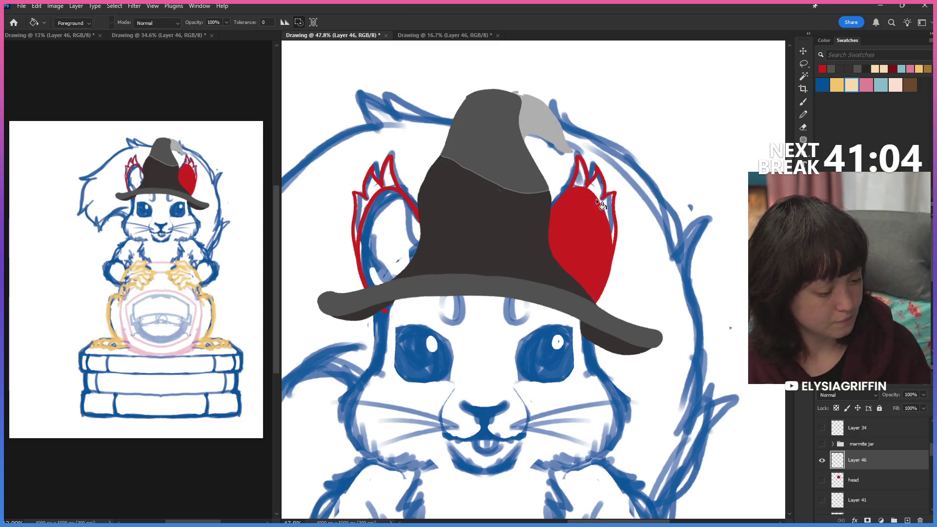
Bucket-fill the ear tufts, the left ear and its leftover white gap with red.
{"action": "left_click", "coordinate": [586, 182]}
{"action": "left_click", "coordinate": [400, 208]}
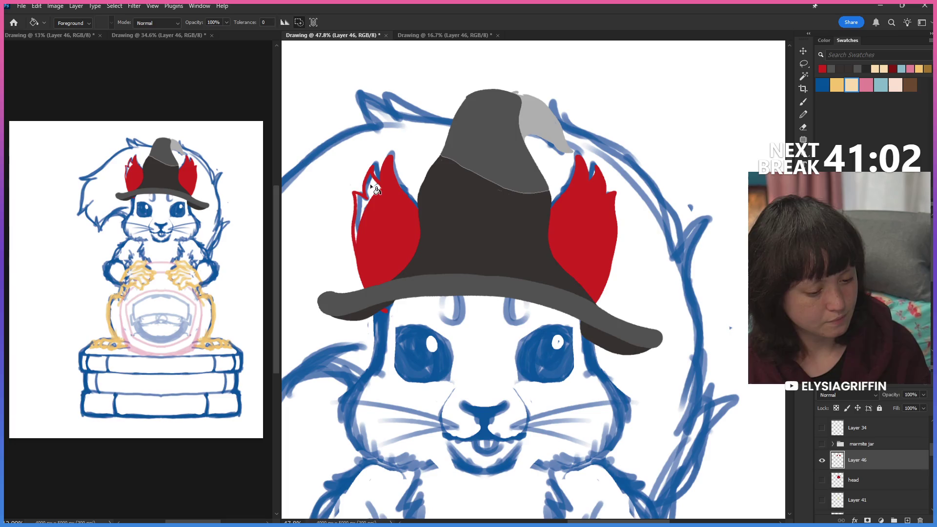
{"action": "left_click", "coordinate": [360, 205]}
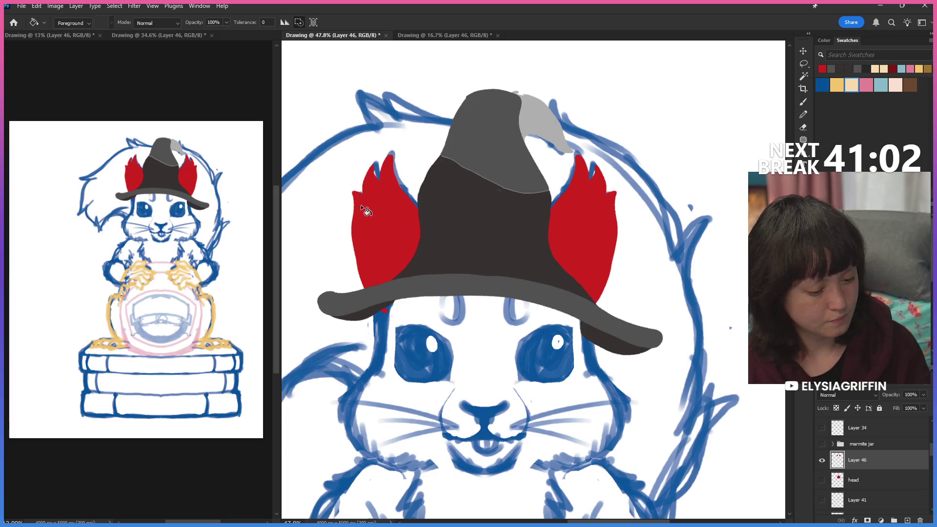
Toggle the red ears to check the sketch, then add a new Layer 47 above them.
{"action": "left_click", "coordinate": [822, 460]}
{"action": "left_click", "coordinate": [821, 460]}
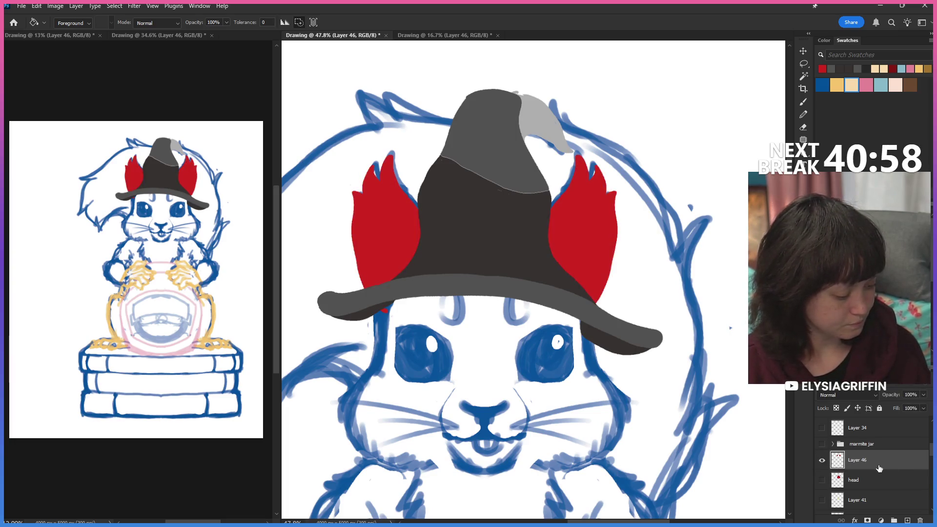
{"action": "left_click", "coordinate": [920, 519]}
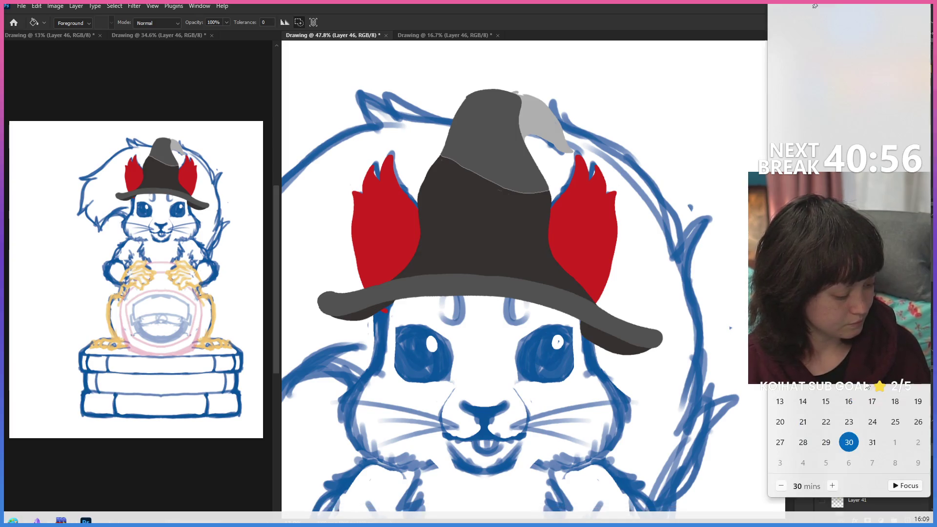
{"action": "key", "text": "Escape"}
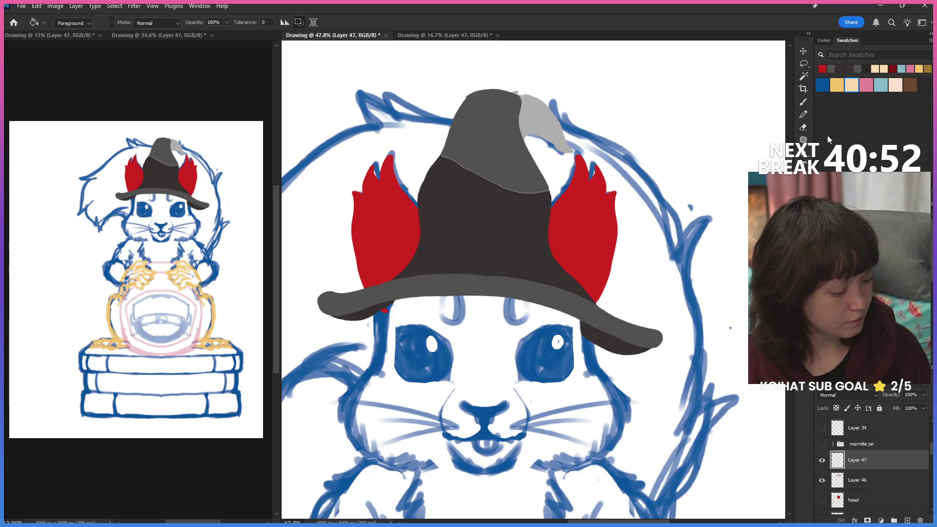
Pick dark red and Magic Wand-select both red ears on Layer 46.
{"action": "left_click", "coordinate": [895, 64]}
{"action": "left_click", "coordinate": [804, 75]}
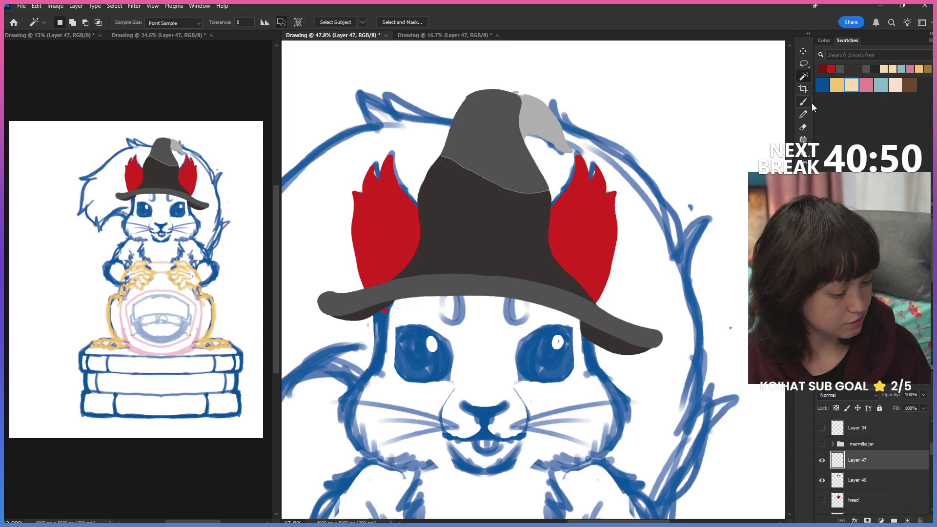
{"action": "left_click", "coordinate": [874, 472]}
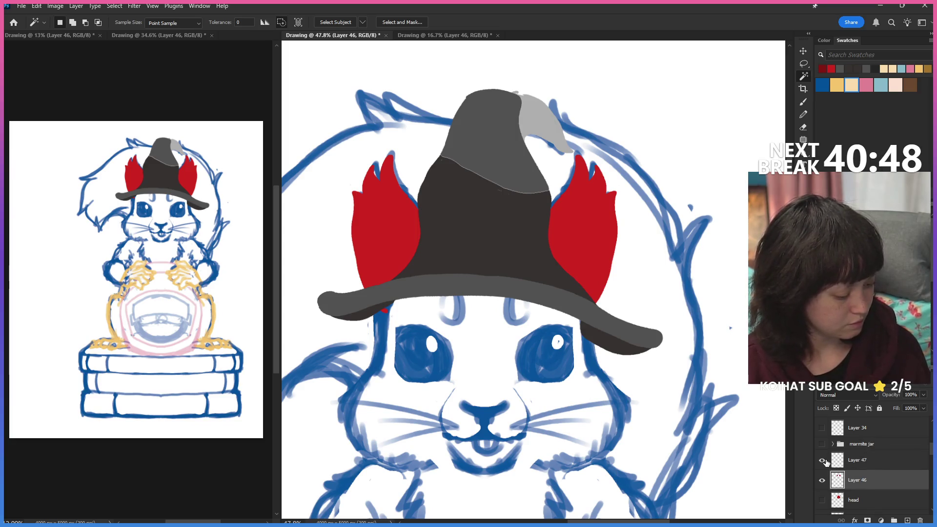
{"action": "left_click", "coordinate": [593, 218]}
{"action": "left_click", "coordinate": [397, 237], "text": "shift"}
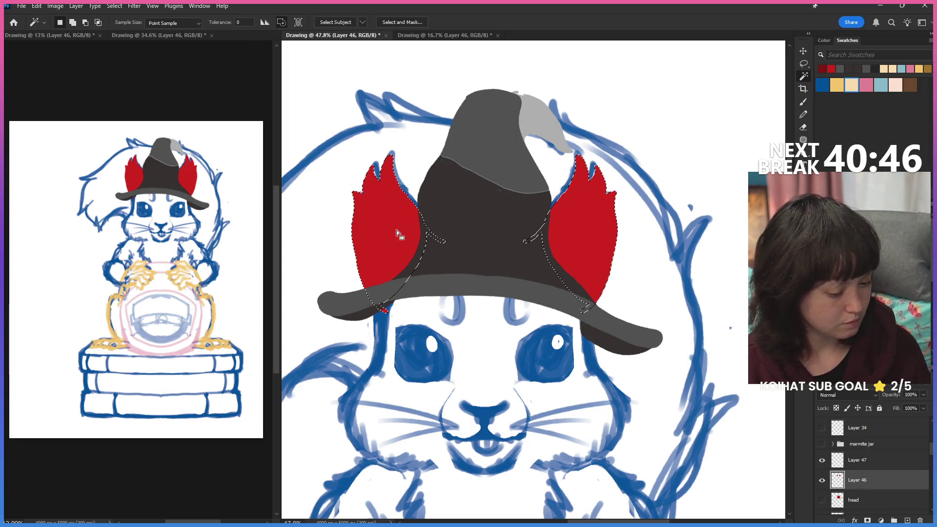
Fade the ear layer to 45% opacity and make Layer 47 active for brushing.
{"action": "left_click_drag", "start_coordinate": [922, 394], "coordinate": [900, 415]}
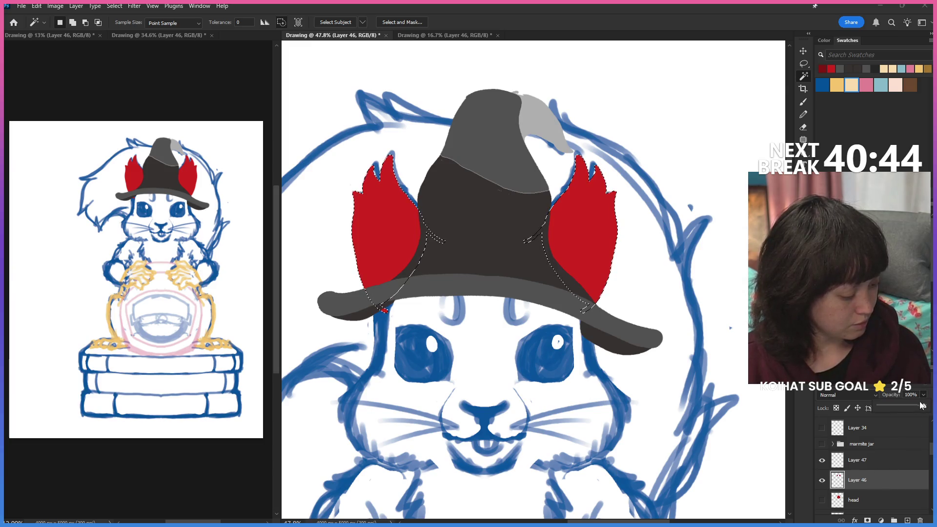
{"action": "left_click", "coordinate": [874, 460]}
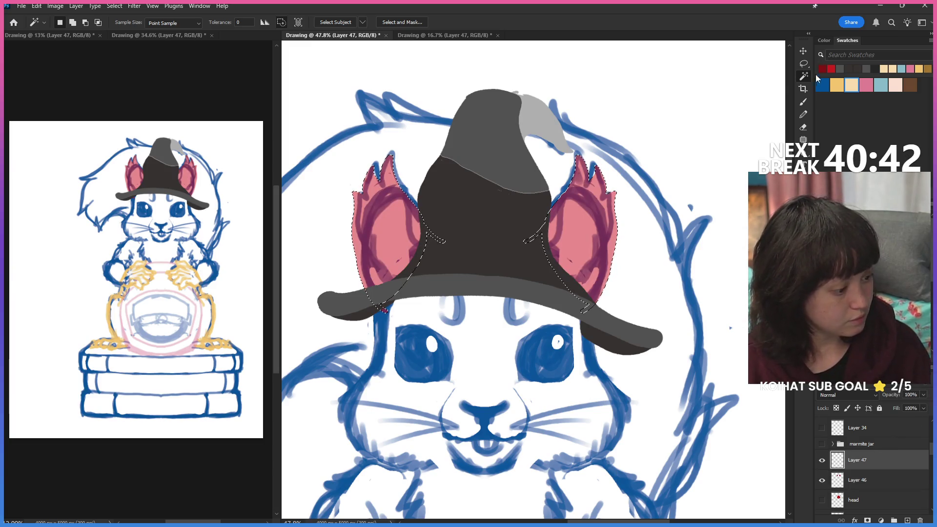
{"action": "left_click", "coordinate": [803, 115]}
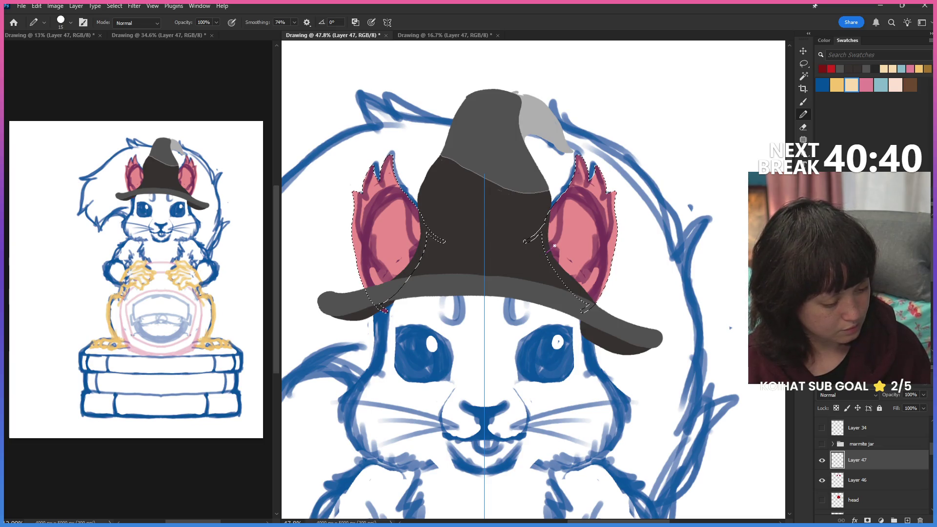
Brush mirrored dark red strokes inside the selected ears along their edges.
{"action": "left_click_drag", "start_coordinate": [557, 243], "coordinate": [573, 176]}
{"action": "left_click_drag", "start_coordinate": [569, 205], "coordinate": [573, 190]}
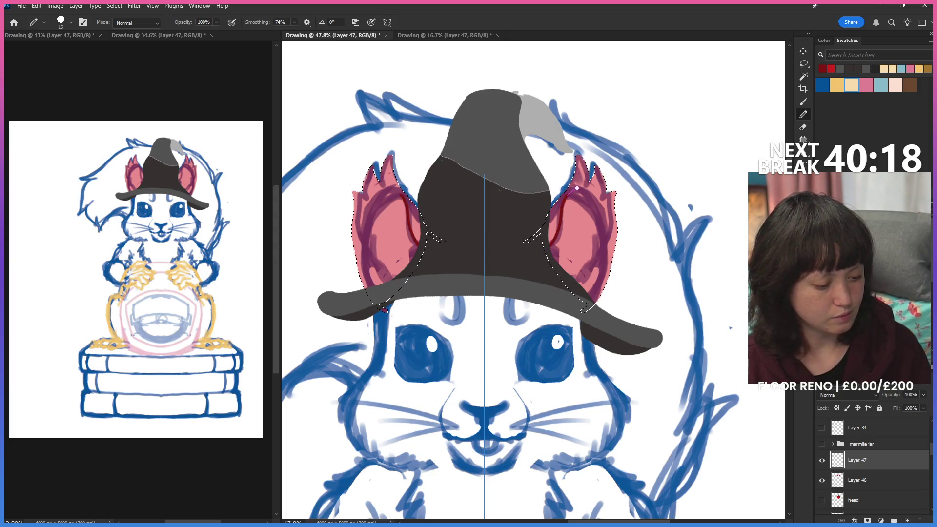
{"action": "mouse_move", "coordinate": [591, 205]}
{"action": "left_mouse_down"}
{"action": "mouse_move", "coordinate": [603, 235]}
{"action": "mouse_move", "coordinate": [586, 273]}
{"action": "left_mouse_up"}
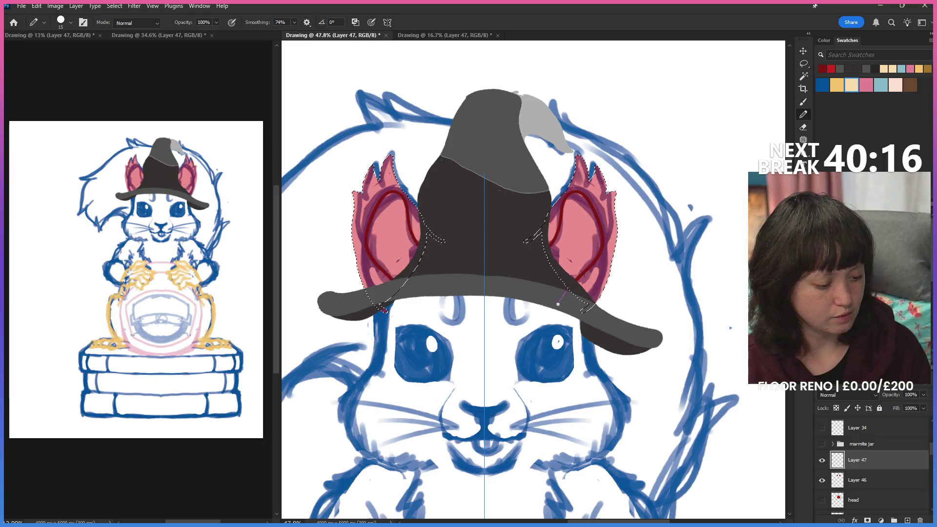
{"action": "mouse_move", "coordinate": [571, 182]}
{"action": "left_mouse_down"}
{"action": "mouse_move", "coordinate": [591, 189]}
{"action": "mouse_move", "coordinate": [609, 233]}
{"action": "mouse_move", "coordinate": [607, 279]}
{"action": "left_mouse_up"}
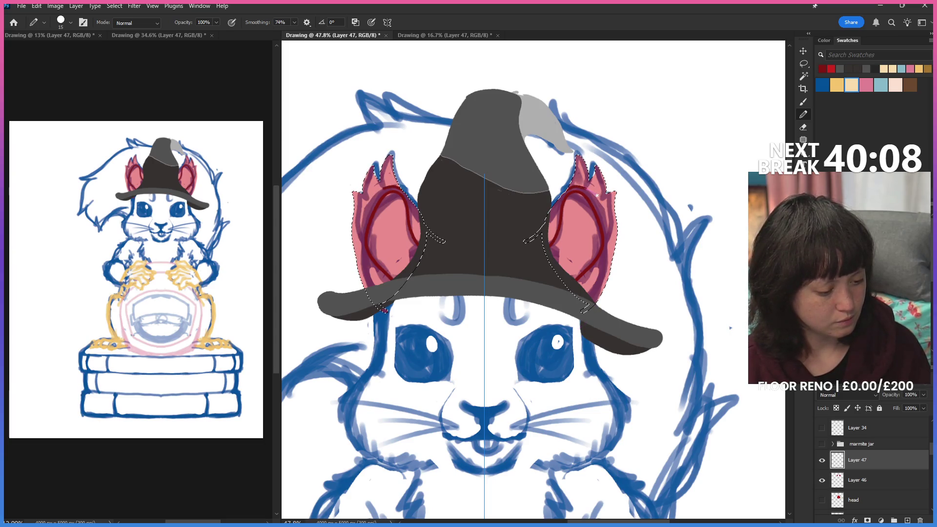
{"action": "left_click_drag", "start_coordinate": [601, 206], "coordinate": [607, 247]}
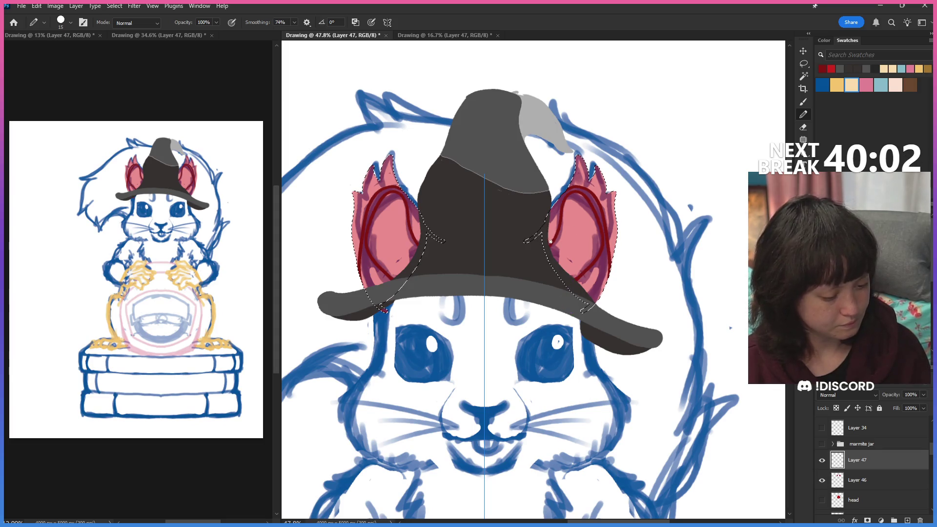
Bucket-fill both selected ears solid dark red and toggle Layer 47 to compare.
{"action": "key", "text": "g"}
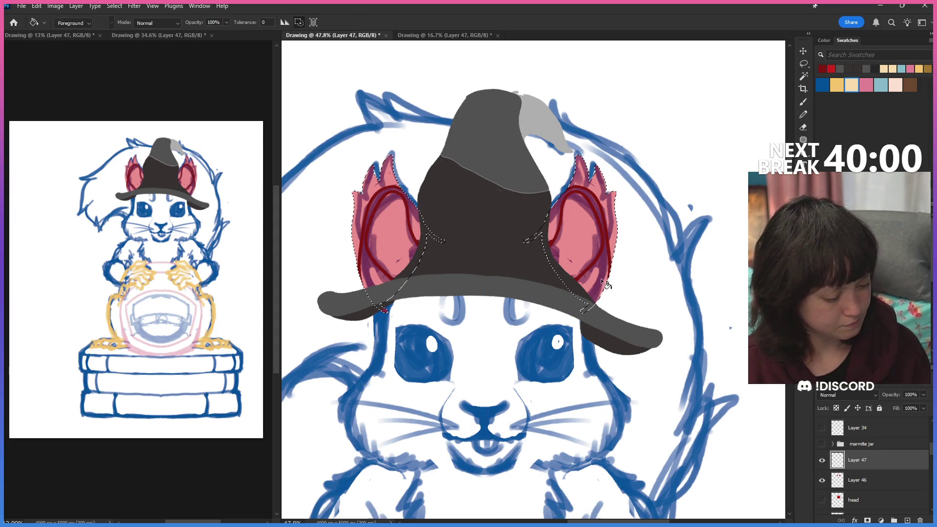
{"action": "left_click", "coordinate": [580, 228]}
{"action": "left_click", "coordinate": [821, 459]}
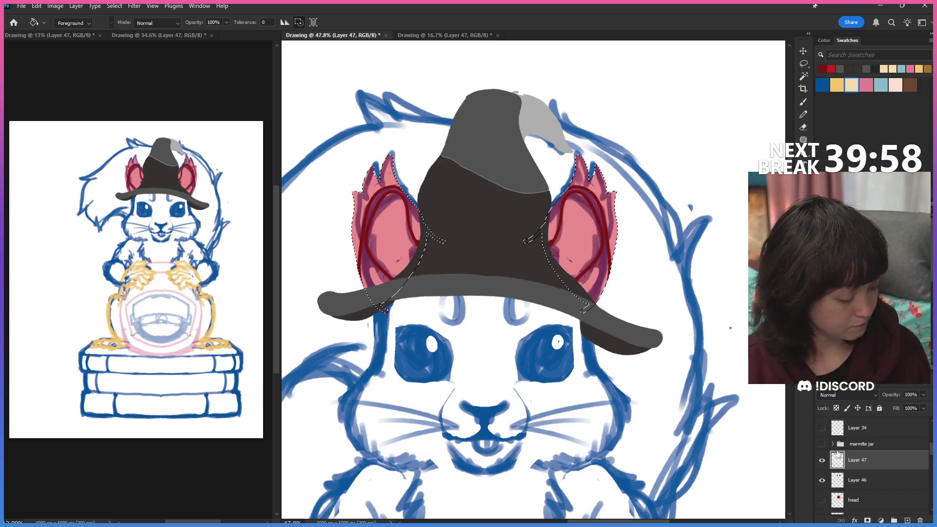
{"action": "left_click", "coordinate": [821, 459]}
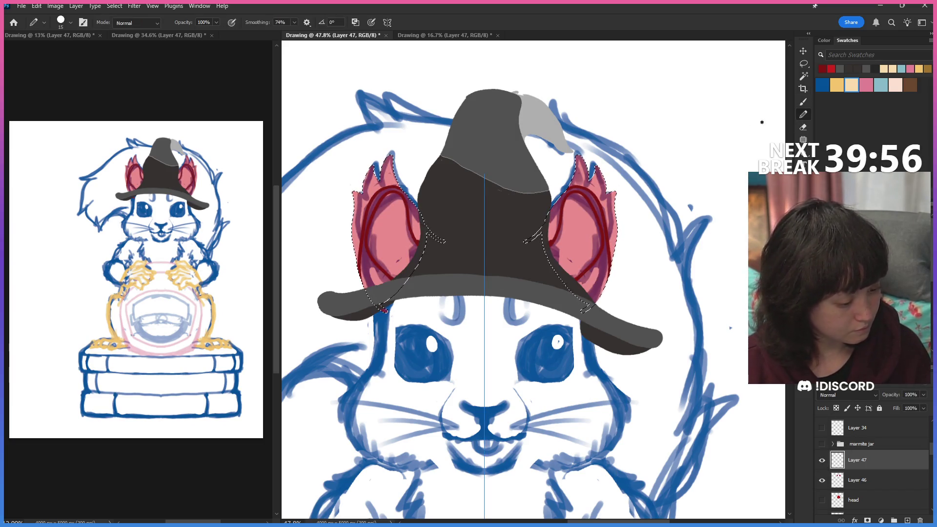
{"action": "key", "text": "b"}
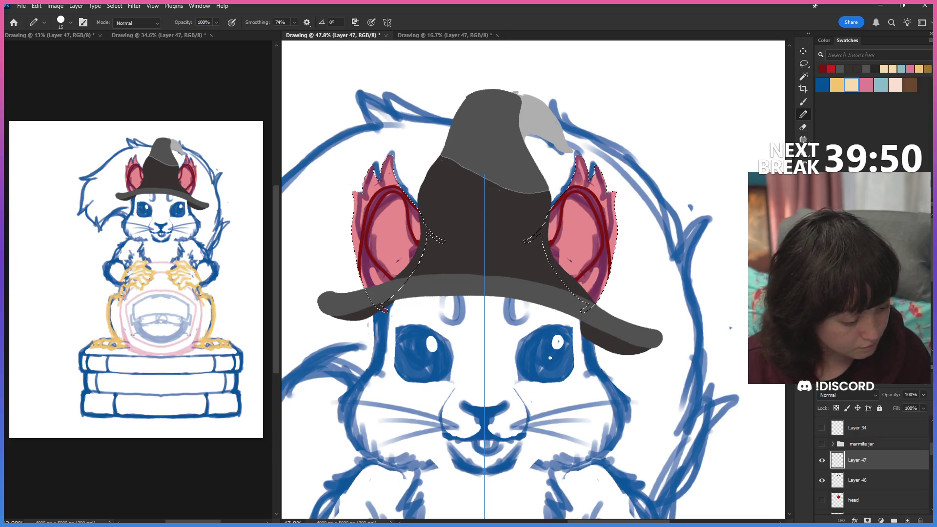
{"action": "key", "text": "g"}
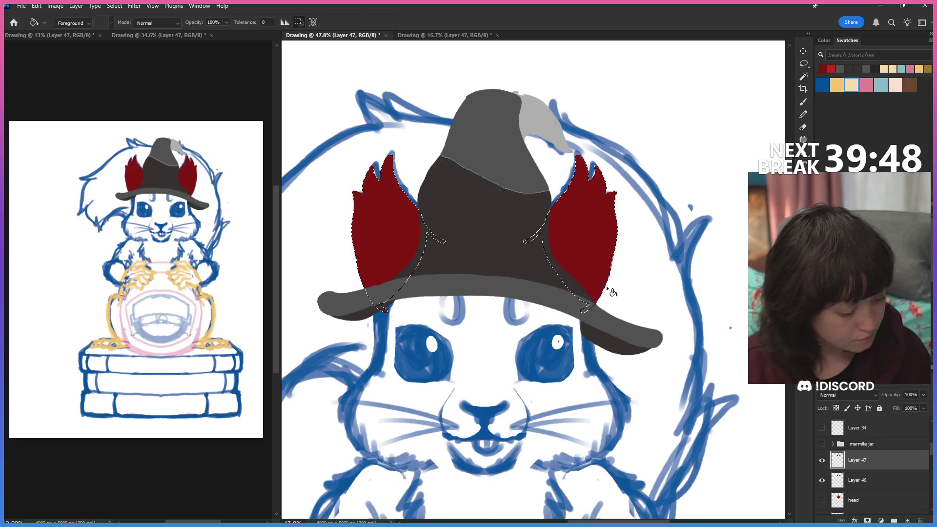
Replace the fill with a mirrored dark red rim along the ears' inner edges, then deselect.
{"action": "left_click", "coordinate": [820, 459]}
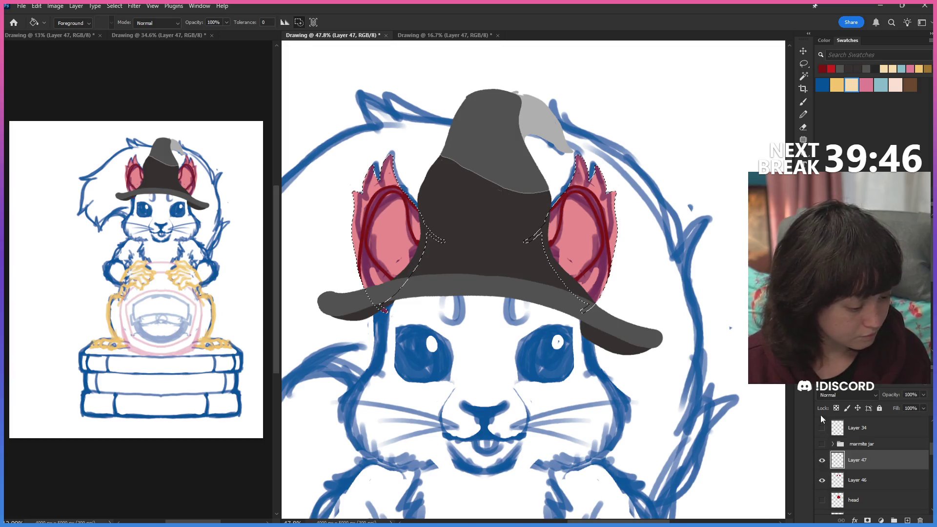
{"action": "key", "text": "e"}
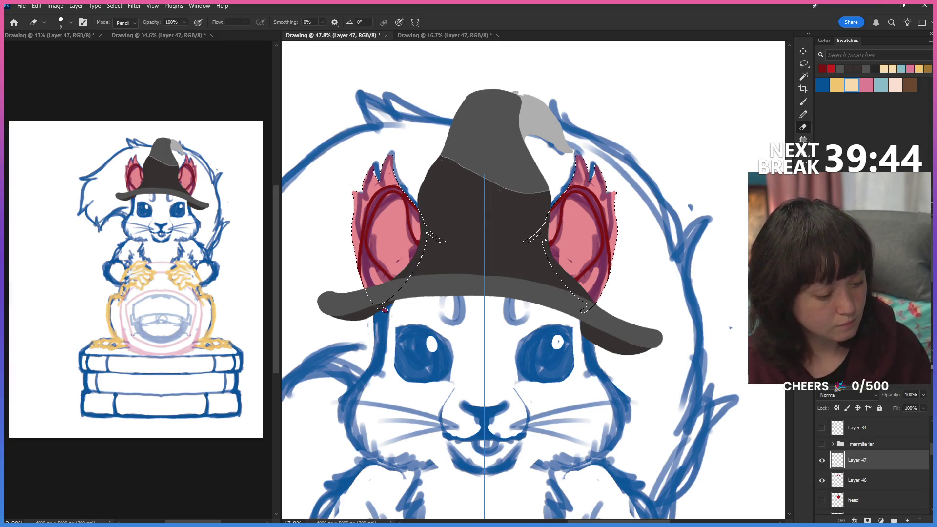
{"action": "left_click", "coordinate": [803, 114]}
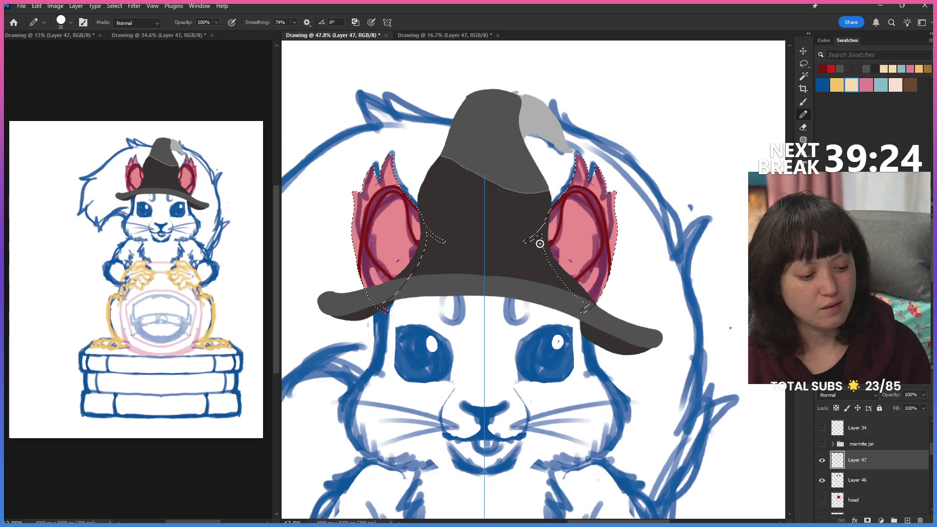
{"action": "left_click_drag", "start_coordinate": [556, 223], "coordinate": [546, 233]}
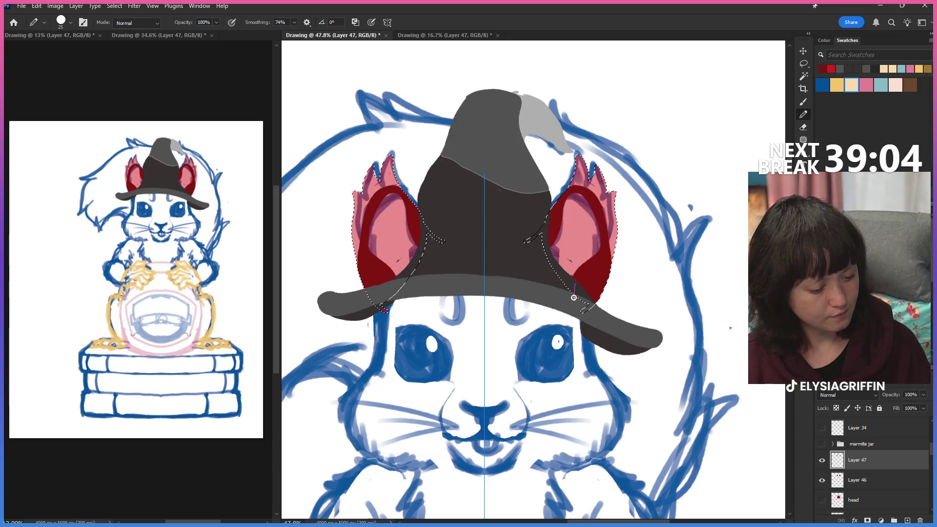
{"action": "key", "text": "l"}
{"action": "left_click", "coordinate": [715, 165]}
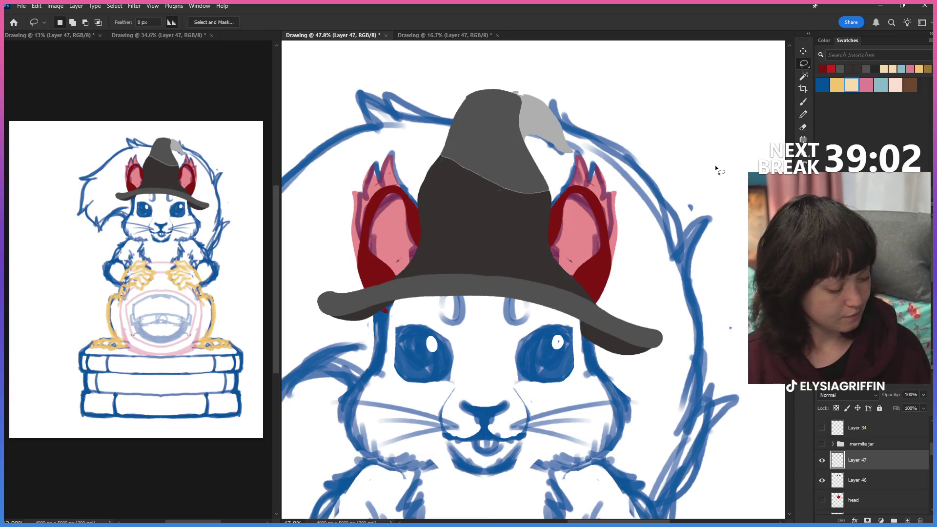
Make Layer 46, the red ear fill, fully opaque at 100% opacity.
{"action": "left_click", "coordinate": [872, 484]}
{"action": "key", "text": "4"}
{"action": "key", "text": "5"}
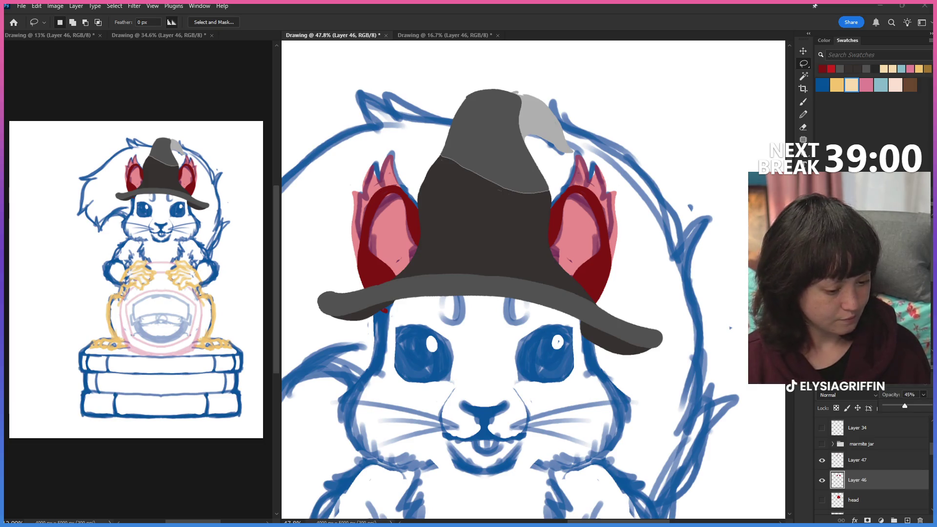
{"action": "key", "text": "0"}
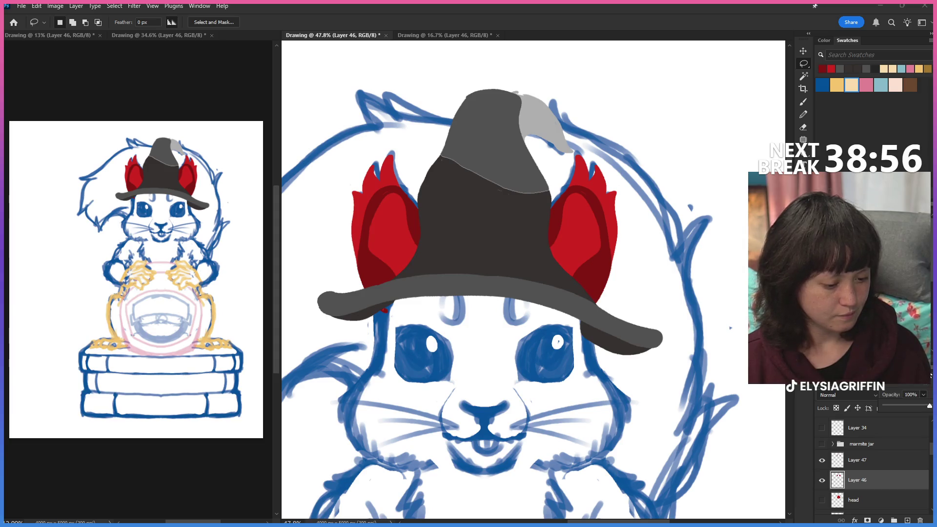
Make Layer 47 active with a smaller Brush for ear shading.
{"action": "left_click", "coordinate": [857, 460]}
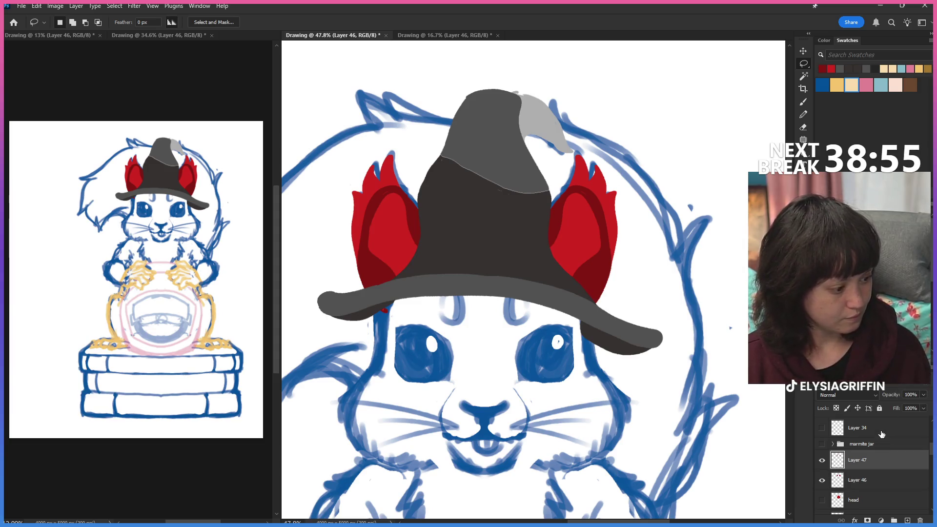
{"action": "left_click", "coordinate": [803, 114]}
{"action": "key", "text": "bracketleft"}
{"action": "key", "text": "bracketleft"}
{"action": "key", "text": "bracketleft"}
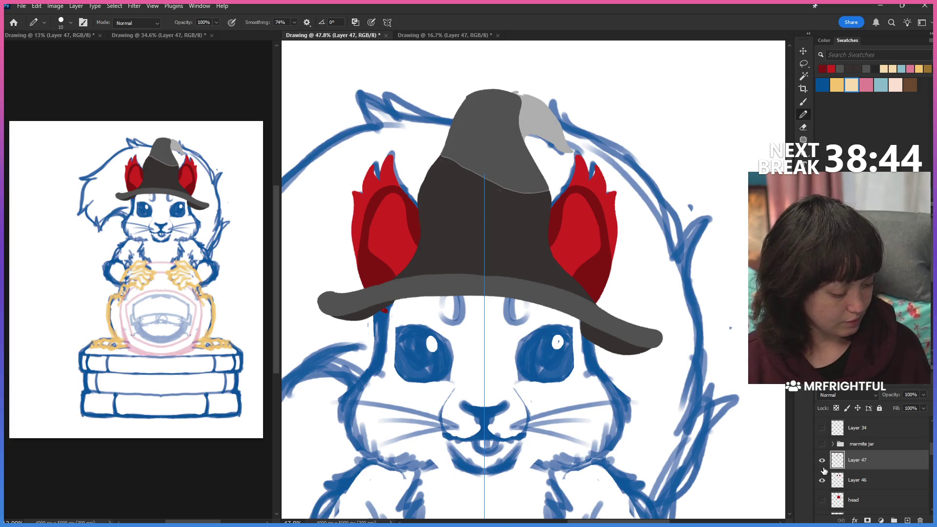
Hide Layers 47 and 46, show the head fill, then delete Layer 34.
{"action": "left_click", "coordinate": [822, 459]}
{"action": "left_click", "coordinate": [821, 480]}
{"action": "left_click", "coordinate": [821, 500]}
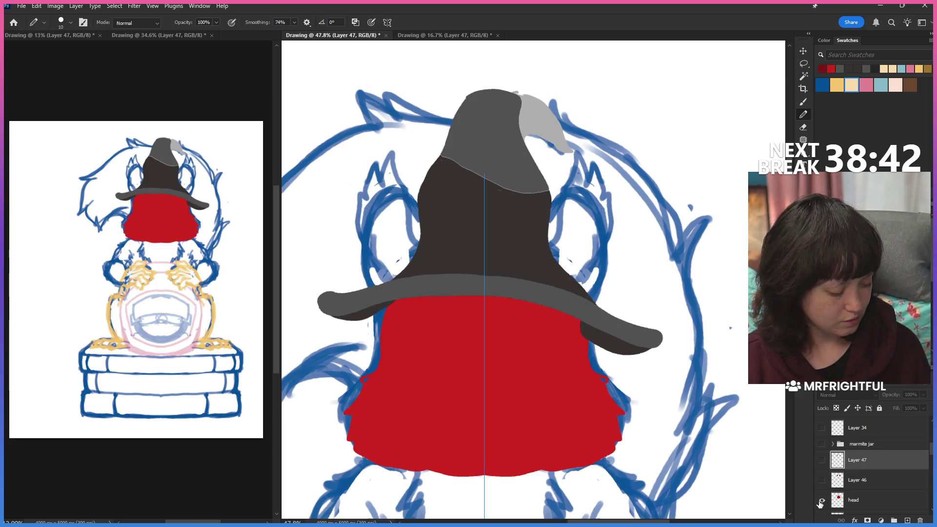
{"action": "left_click", "coordinate": [822, 429]}
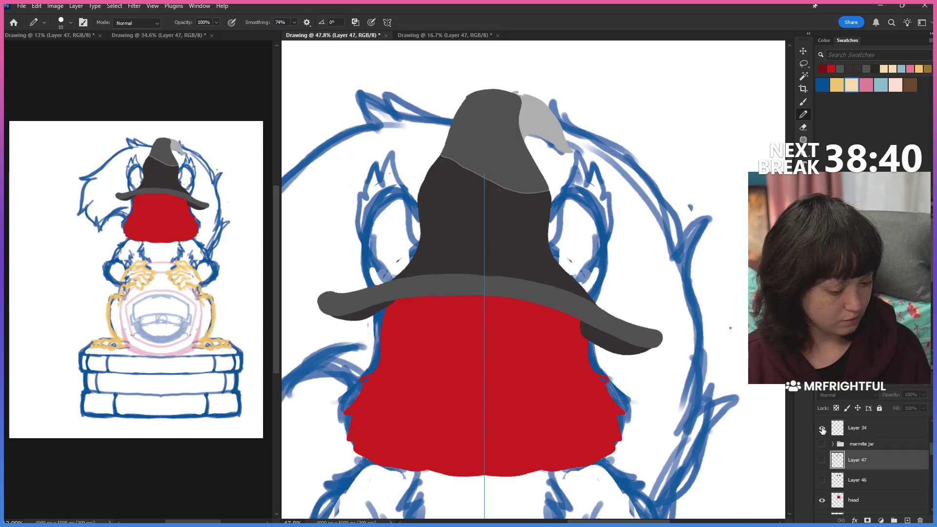
{"action": "left_click", "coordinate": [850, 428]}
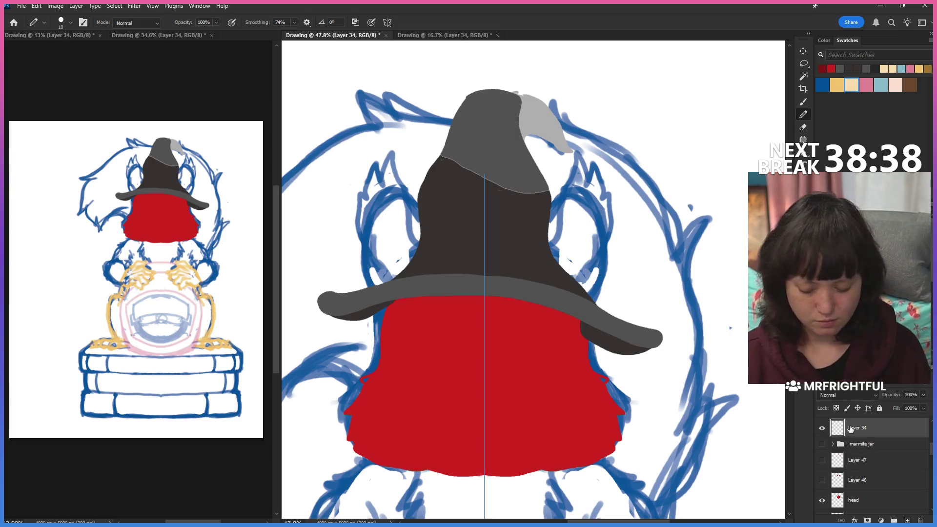
{"action": "key", "text": "Delete"}
{"action": "key", "text": "Return"}
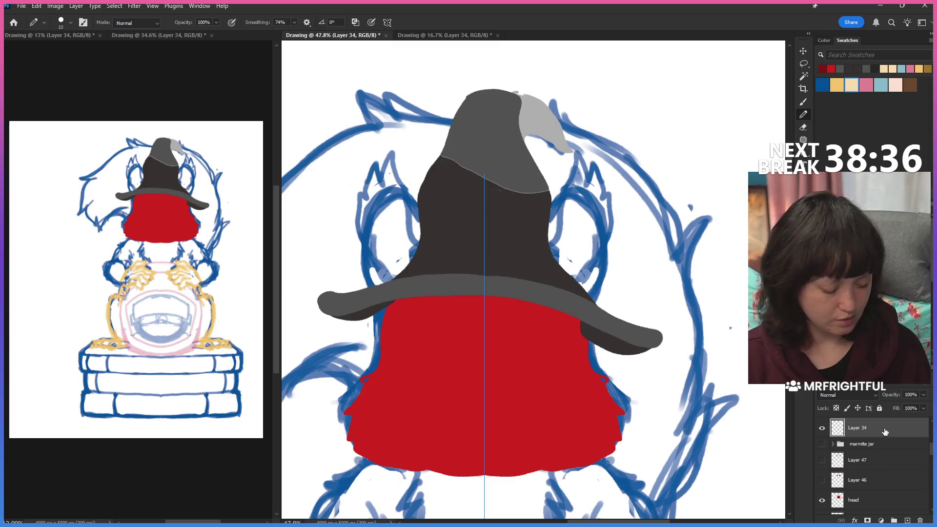
{"action": "key", "text": "Delete"}
{"action": "scroll", "coordinate": [911, 429], "scroll_direction": "down", "scroll_amount": 1}
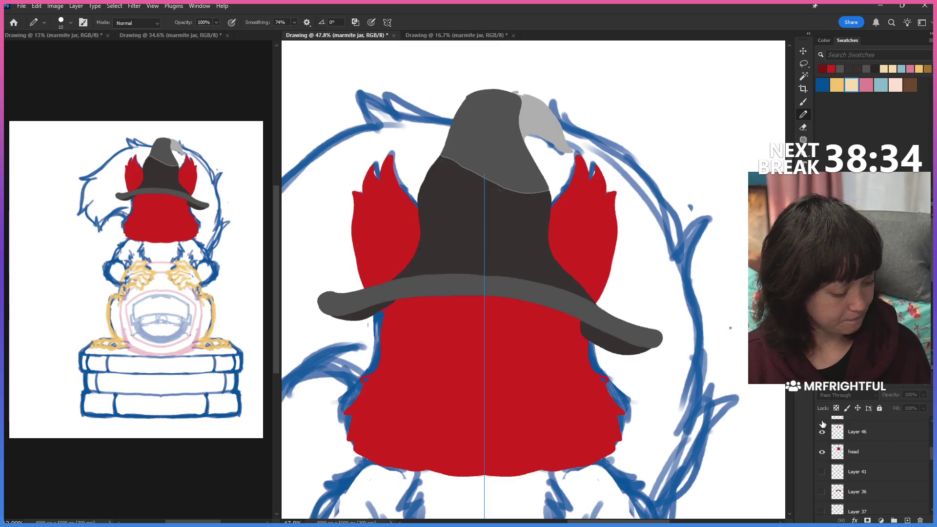
Show the black eye, nose and mouth linework, hide the red head fill, and add new Layer 48.
{"action": "left_click", "coordinate": [822, 431]}
{"action": "left_click", "coordinate": [821, 472]}
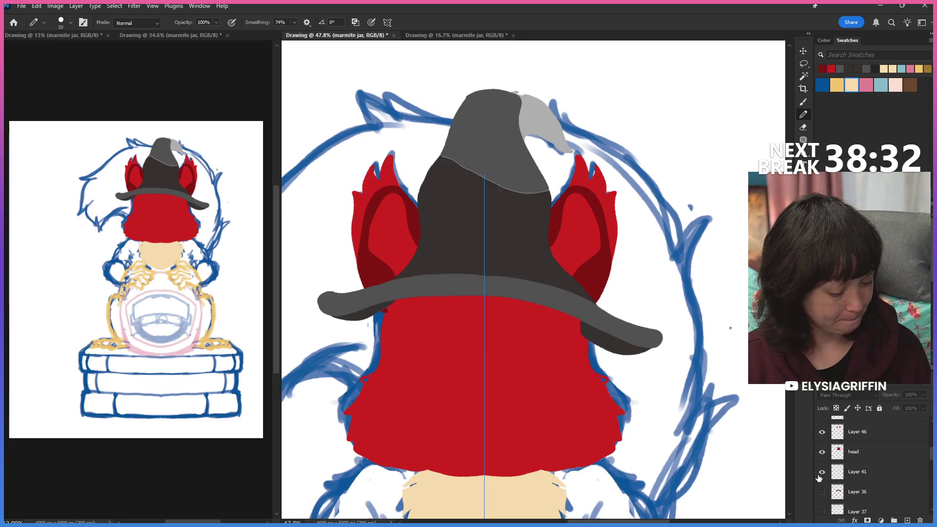
{"action": "scroll", "coordinate": [863, 468], "scroll_direction": "down", "scroll_amount": 1}
{"action": "scroll", "coordinate": [871, 461], "scroll_direction": "down", "scroll_amount": 3}
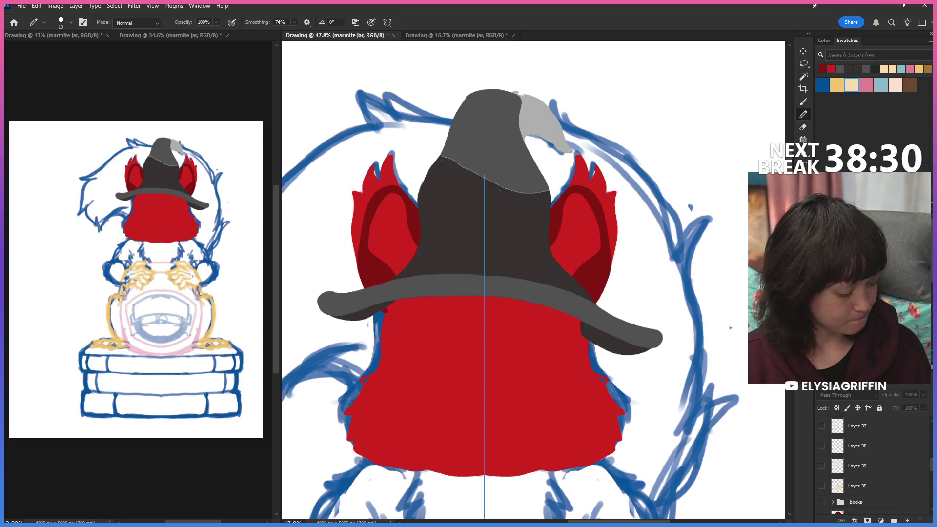
{"action": "scroll", "coordinate": [870, 462], "scroll_direction": "down", "scroll_amount": 3}
{"action": "scroll", "coordinate": [871, 461], "scroll_direction": "down", "scroll_amount": 3}
{"action": "scroll", "coordinate": [870, 461], "scroll_direction": "up", "scroll_amount": 2}
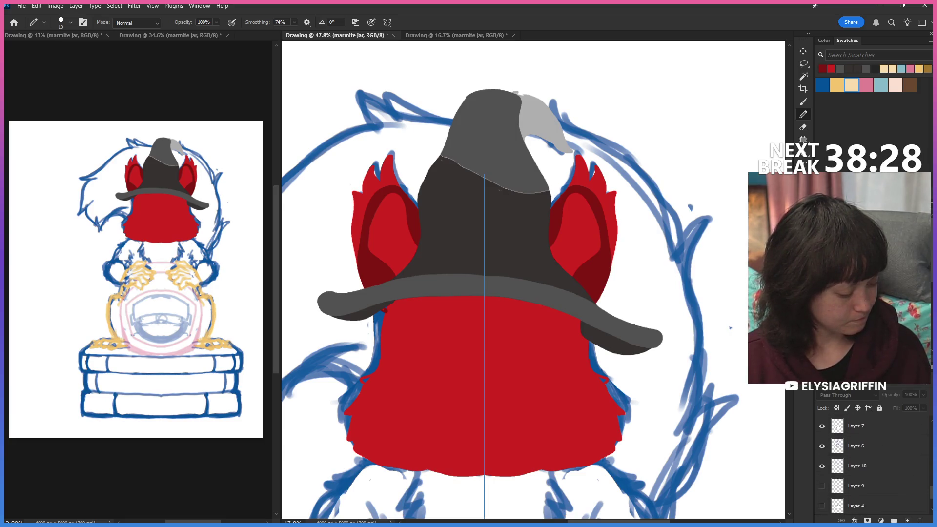
{"action": "scroll", "coordinate": [872, 461], "scroll_direction": "up", "scroll_amount": 2}
{"action": "scroll", "coordinate": [871, 461], "scroll_direction": "up", "scroll_amount": 2}
{"action": "scroll", "coordinate": [871, 462], "scroll_direction": "up", "scroll_amount": 2}
{"action": "scroll", "coordinate": [870, 461], "scroll_direction": "down", "scroll_amount": 1}
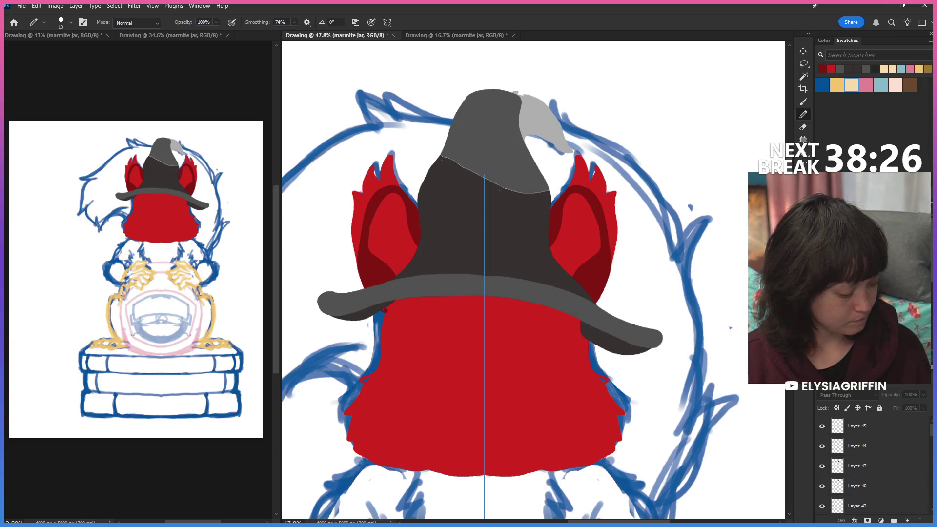
{"action": "scroll", "coordinate": [870, 461], "scroll_direction": "down", "scroll_amount": 1}
{"action": "scroll", "coordinate": [870, 461], "scroll_direction": "down", "scroll_amount": 1}
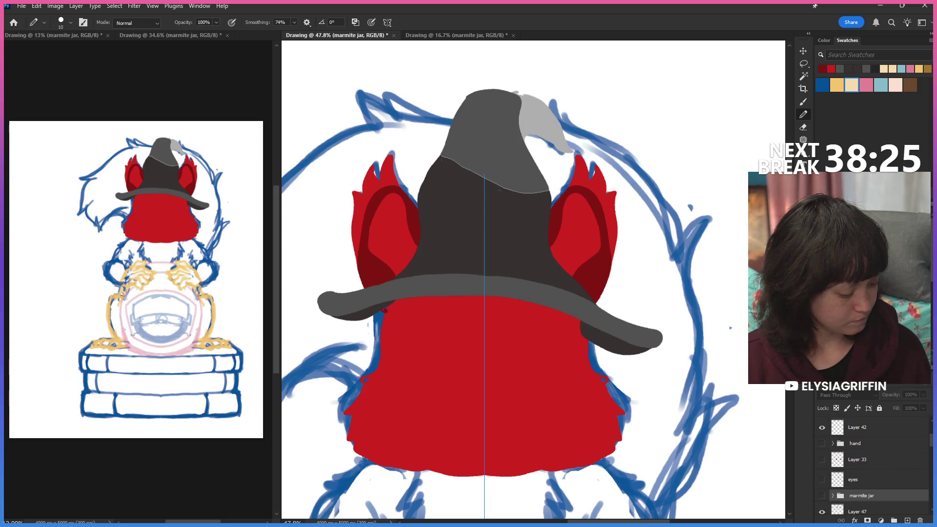
{"action": "left_click", "coordinate": [821, 480]}
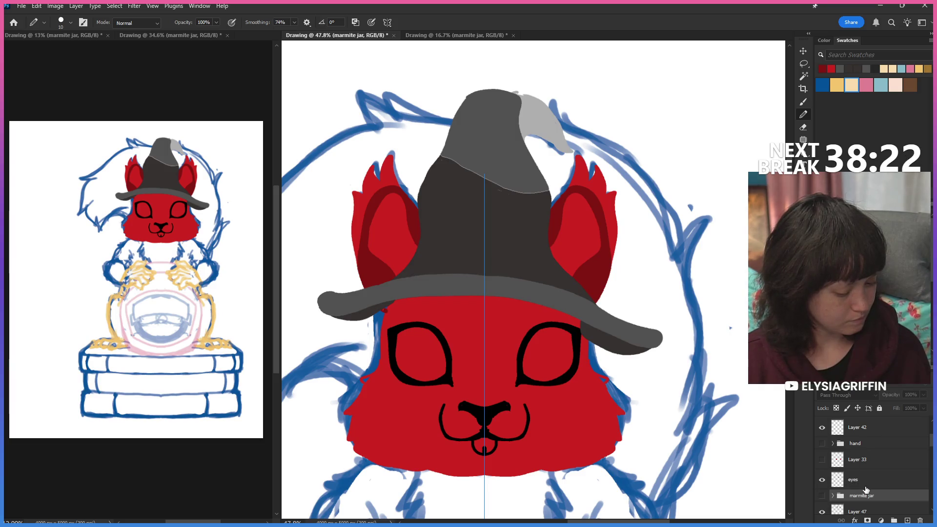
{"action": "scroll", "coordinate": [881, 505], "scroll_direction": "down", "scroll_amount": 2}
{"action": "scroll", "coordinate": [864, 483], "scroll_direction": "down", "scroll_amount": 2}
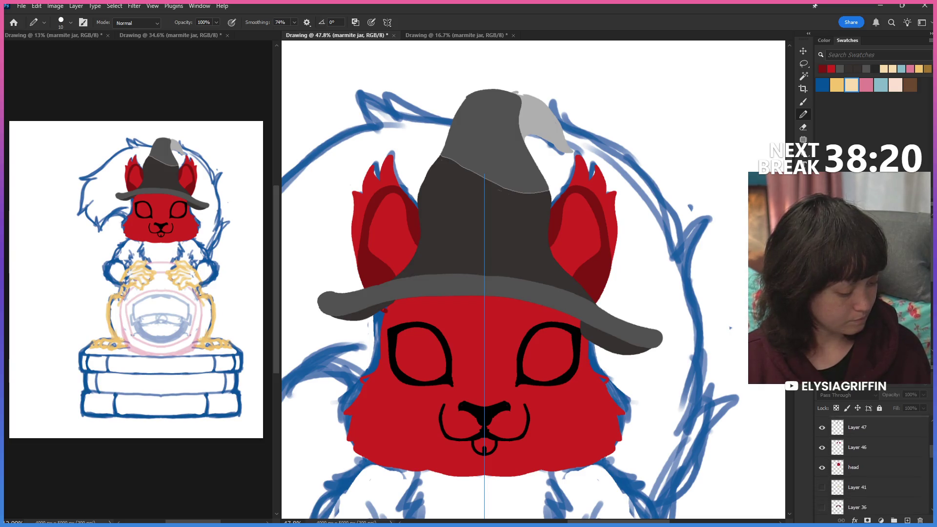
{"action": "left_click", "coordinate": [821, 474]}
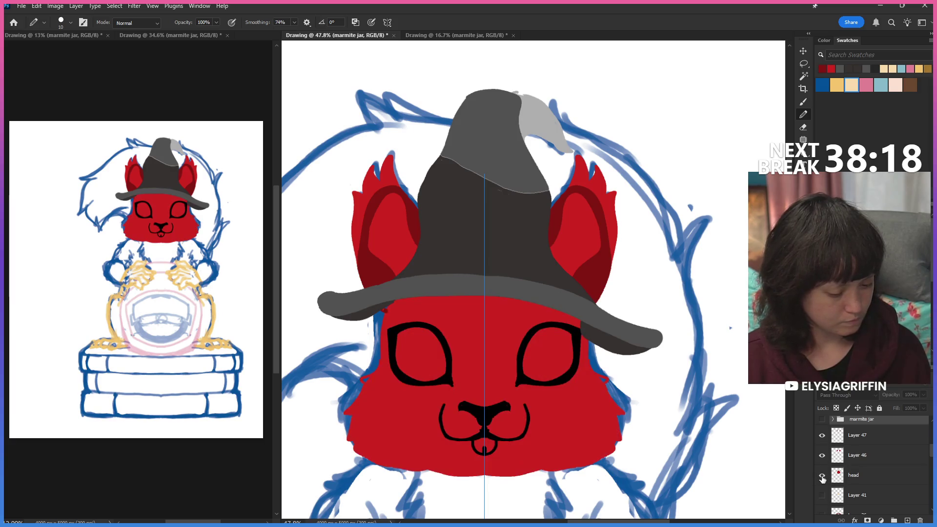
{"action": "left_click", "coordinate": [822, 479]}
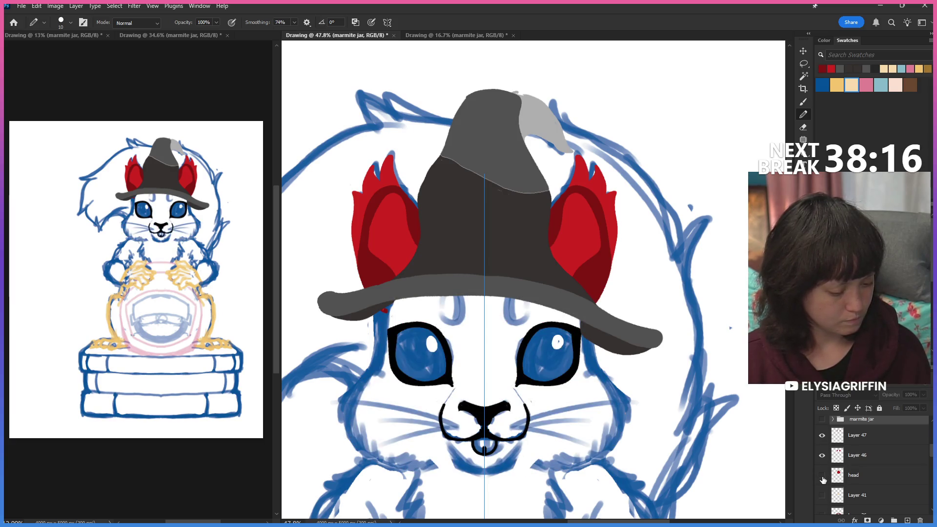
{"action": "scroll", "coordinate": [863, 469], "scroll_direction": "up", "scroll_amount": 3}
{"action": "left_click", "coordinate": [907, 519]}
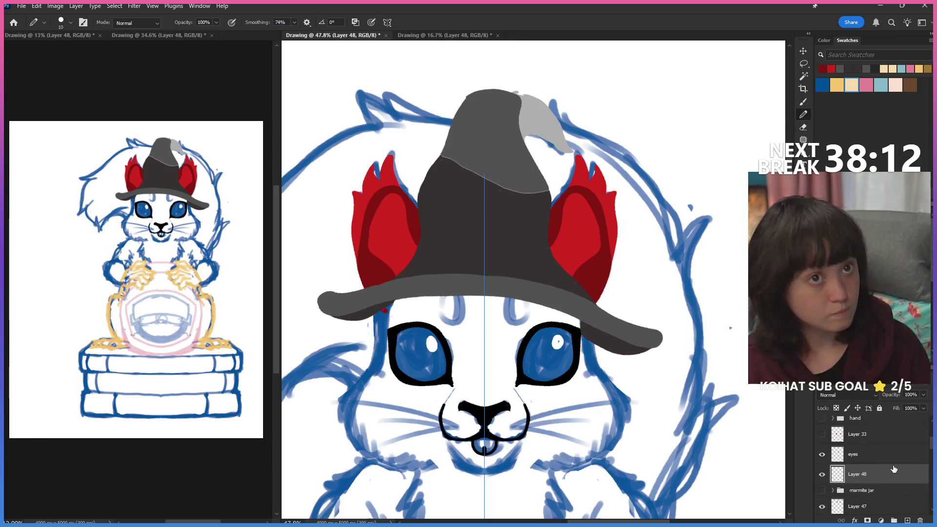
Flood-fill the eye highlights with the blue swatch using the Paint Bucket.
{"action": "left_click", "coordinate": [821, 84]}
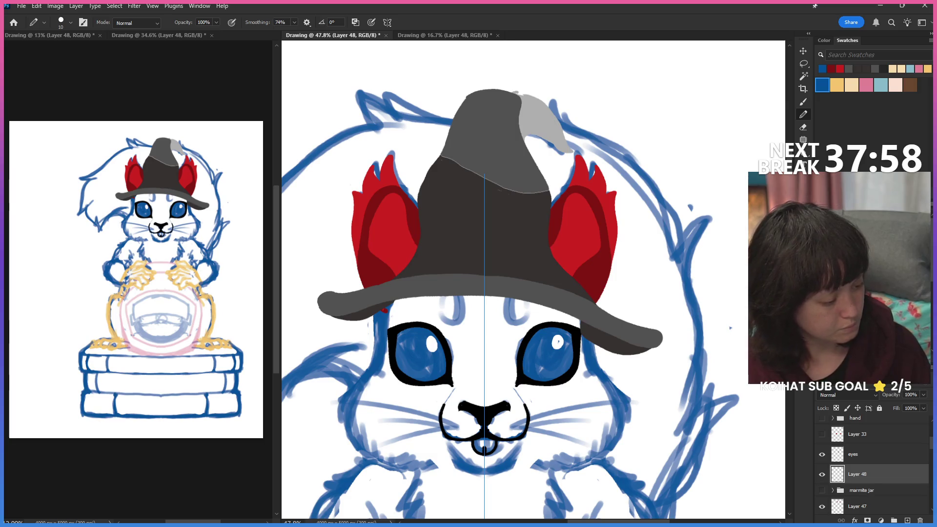
{"action": "key", "text": "g"}
{"action": "left_click", "coordinate": [431, 344]}
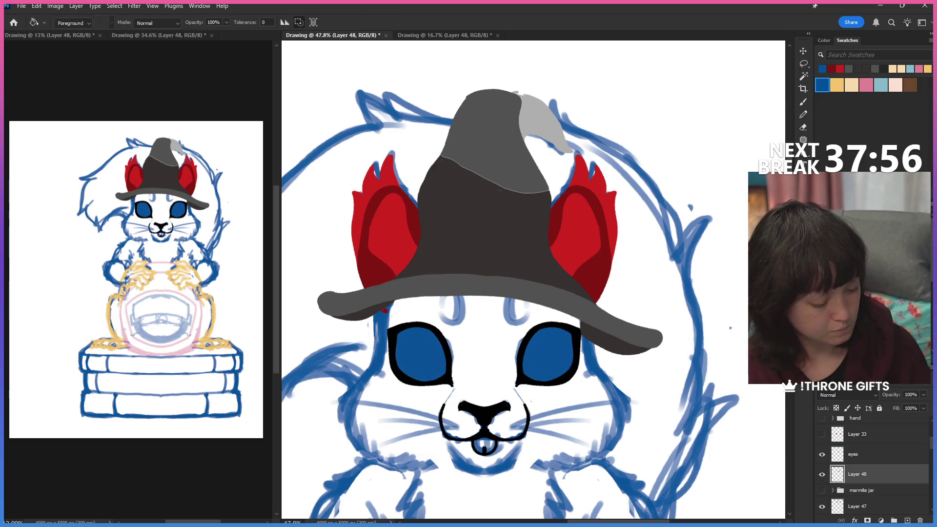
Turn off symmetry painting and erase a small highlight arc in the right eye.
{"action": "left_click", "coordinate": [802, 127]}
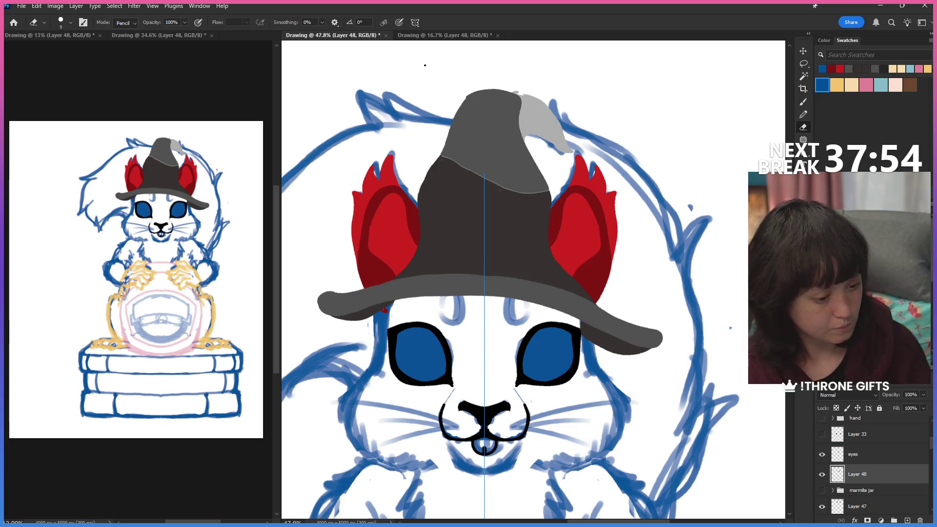
{"action": "left_click", "coordinate": [414, 22]}
{"action": "left_click", "coordinate": [472, 47]}
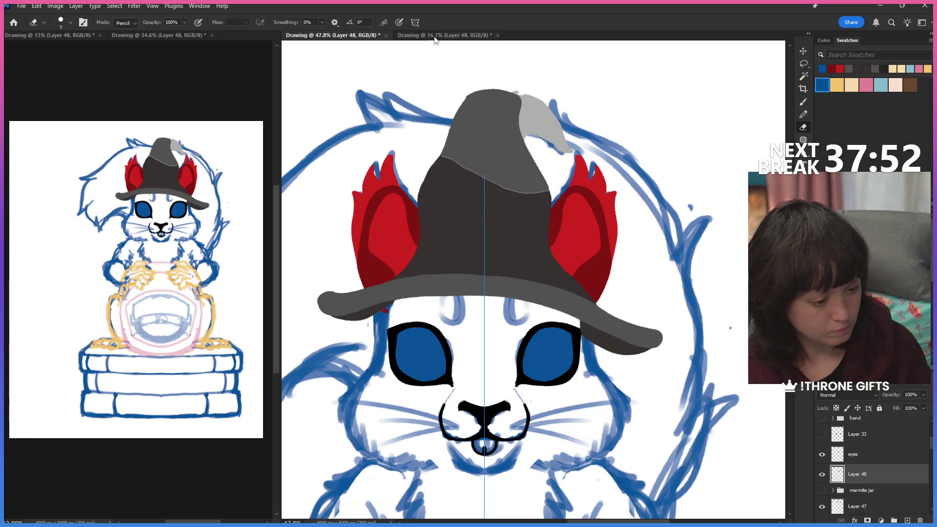
{"action": "left_click", "coordinate": [414, 22]}
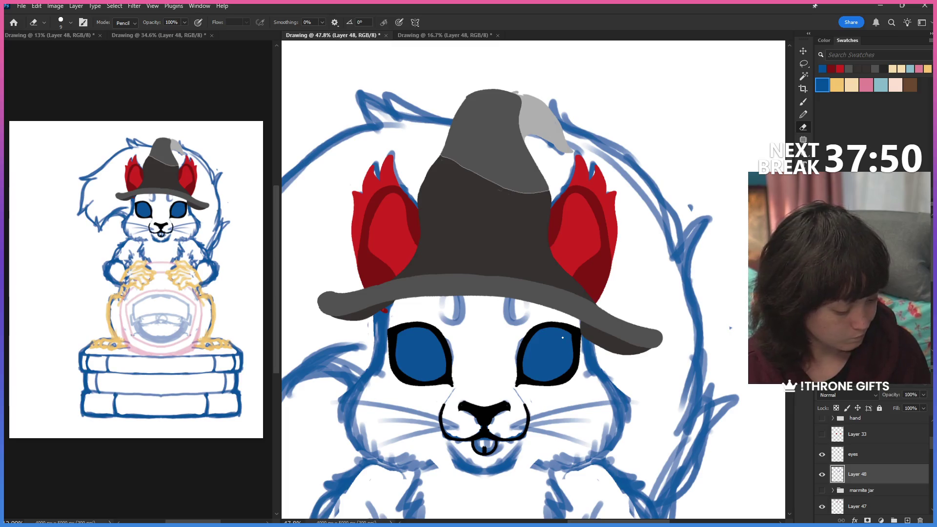
{"action": "mouse_move", "coordinate": [561, 336]}
{"action": "left_mouse_down"}
{"action": "mouse_move", "coordinate": [557, 348]}
{"action": "mouse_move", "coordinate": [564, 344]}
{"action": "left_mouse_up"}
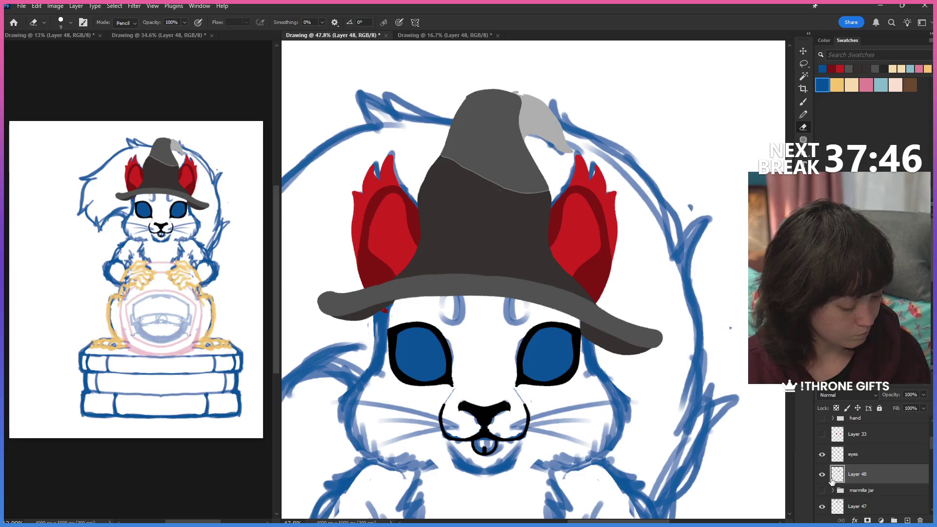
Make white the paint colour and undo a trial pencil highlight in the right eye.
{"action": "key", "text": "d"}
{"action": "key", "text": "x"}
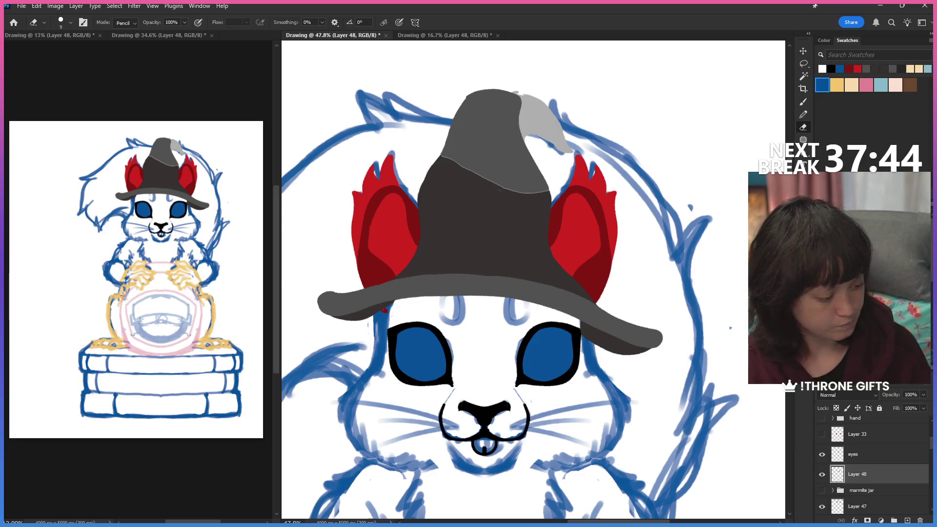
{"action": "left_click", "coordinate": [802, 113]}
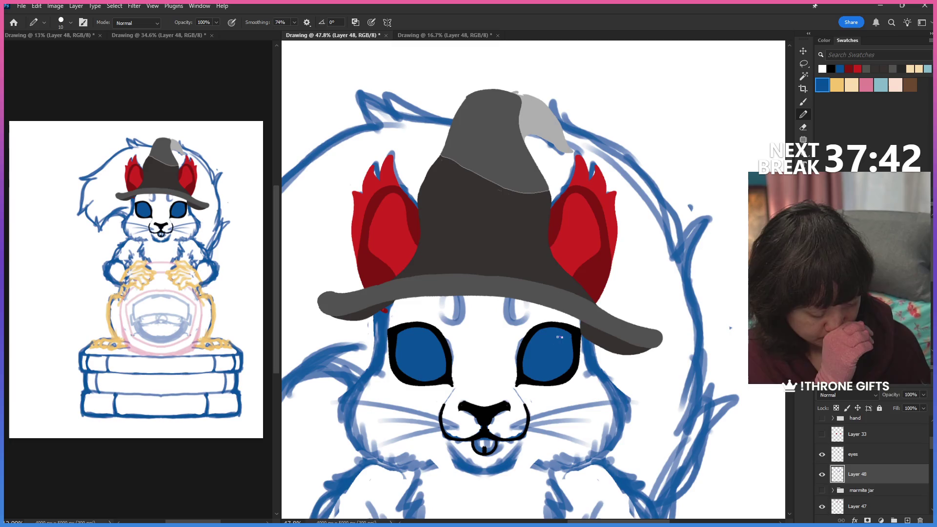
{"action": "left_click_drag", "start_coordinate": [556, 346], "coordinate": [561, 338]}
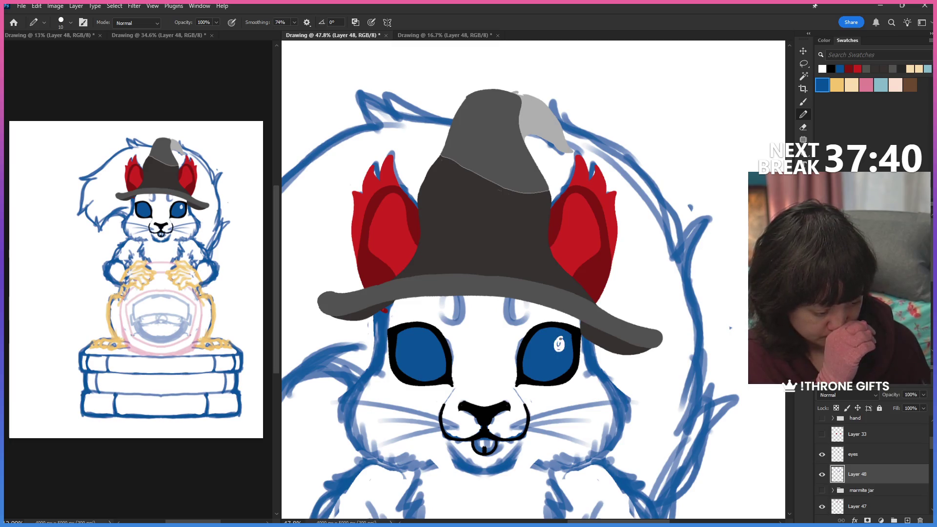
{"action": "key", "text": "ctrl+z"}
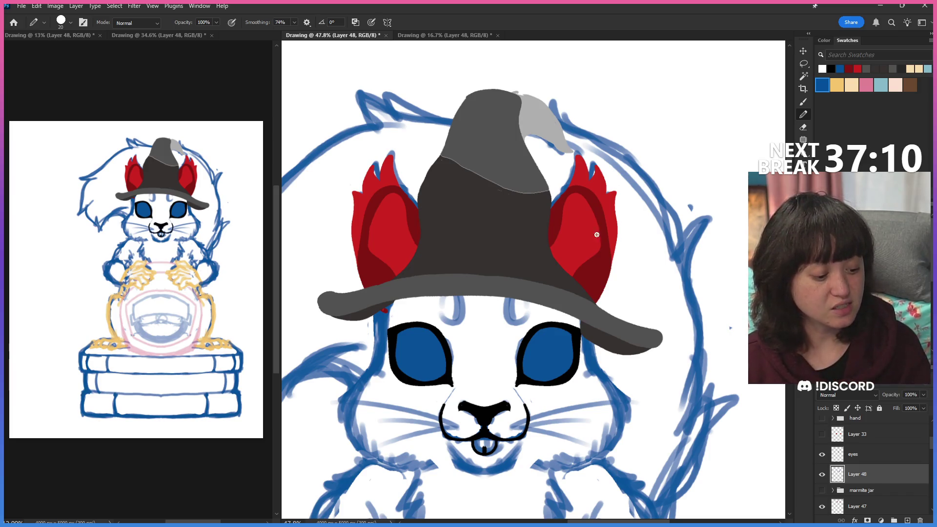
Paint white oval highlights in the right eye, then the left eye, repainting it once.
{"action": "left_click", "coordinate": [561, 339]}
{"action": "left_click_drag", "start_coordinate": [567, 345], "coordinate": [561, 344]}
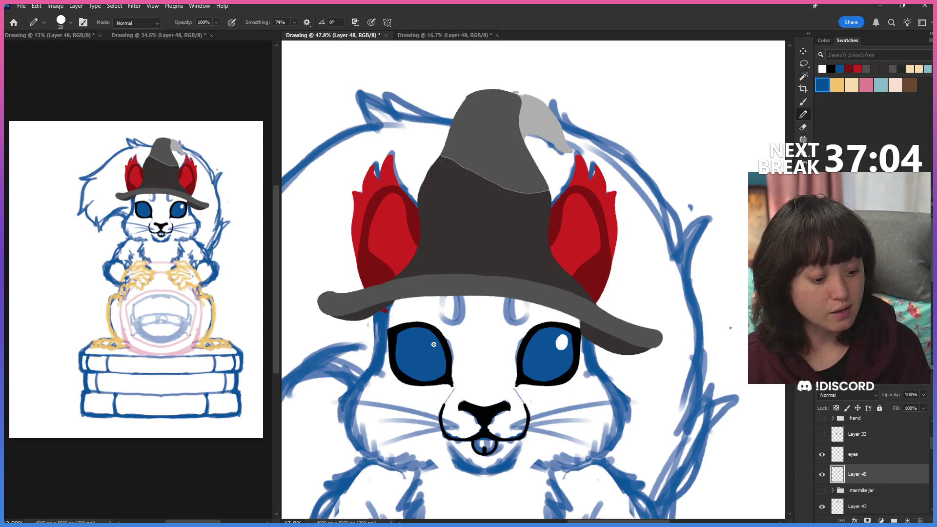
{"action": "left_click_drag", "start_coordinate": [426, 339], "coordinate": [430, 342]}
{"action": "key", "text": "ctrl+z"}
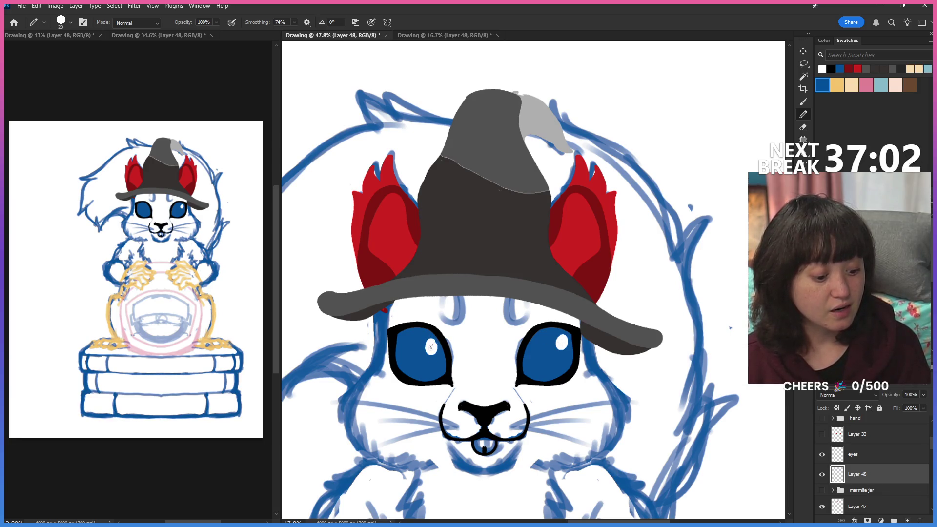
{"action": "left_click_drag", "start_coordinate": [432, 344], "coordinate": [434, 338]}
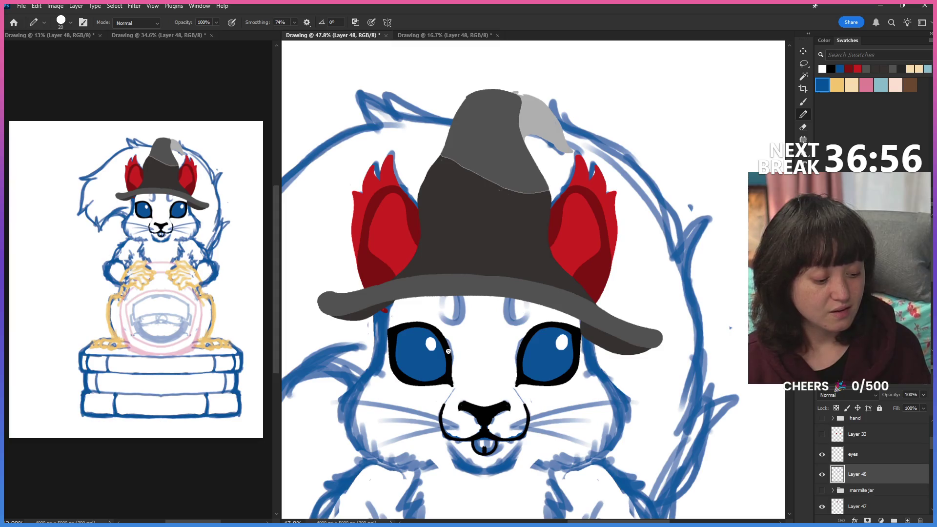
{"action": "left_click_drag", "start_coordinate": [427, 340], "coordinate": [432, 356]}
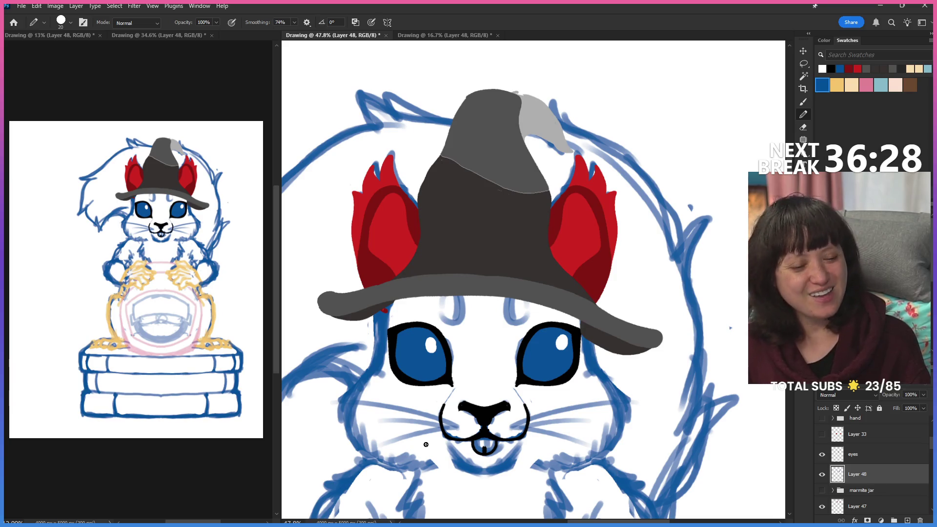
{"action": "key", "text": "ctrl+minus"}
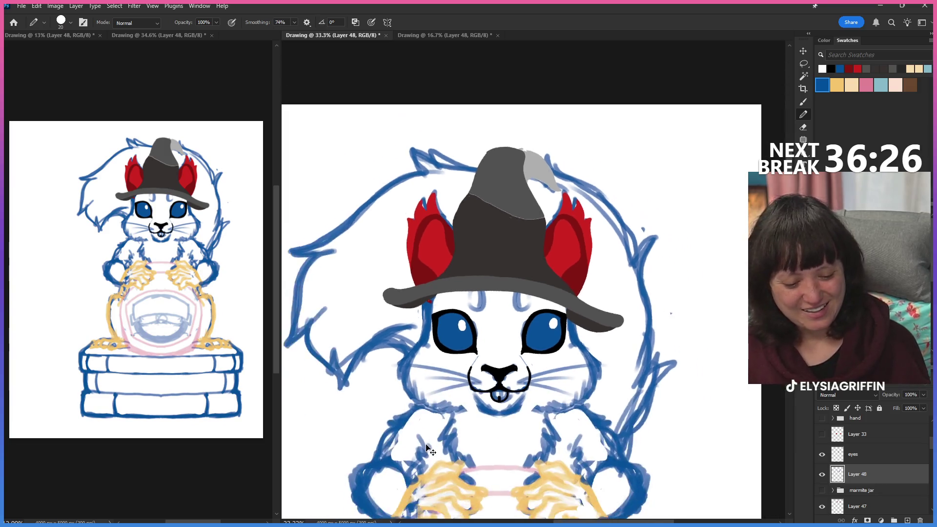
Toggle Layers 33, 45, 44 and 42 to identify the empty layer and hat brim and crown.
{"action": "key", "text": "ctrl+minus"}
{"action": "key", "text": "ctrl+minus"}
{"action": "scroll", "coordinate": [483, 293], "scroll_direction": "down", "scroll_amount": 5}
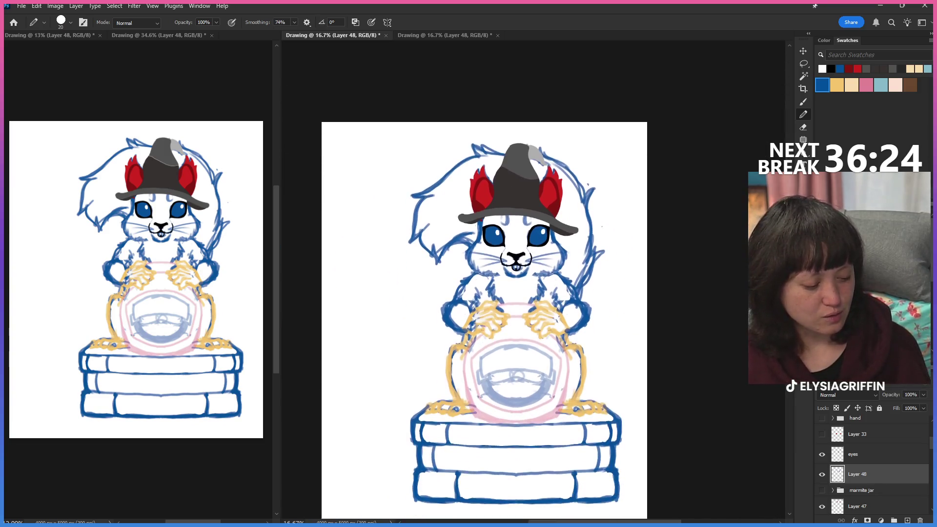
{"action": "scroll", "coordinate": [484, 292], "scroll_direction": "up", "scroll_amount": 1}
{"action": "scroll", "coordinate": [484, 285], "scroll_direction": "up", "scroll_amount": 1}
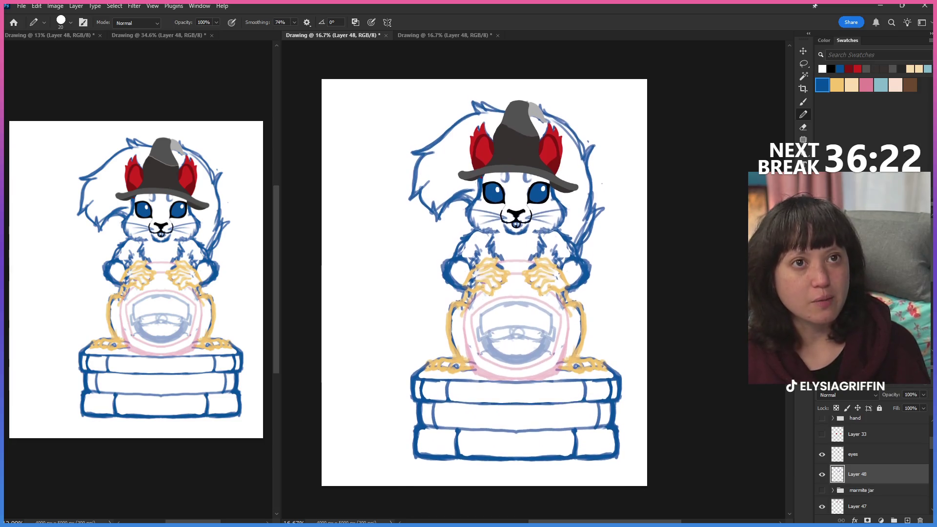
{"action": "scroll", "coordinate": [484, 286], "scroll_direction": "up", "scroll_amount": 1}
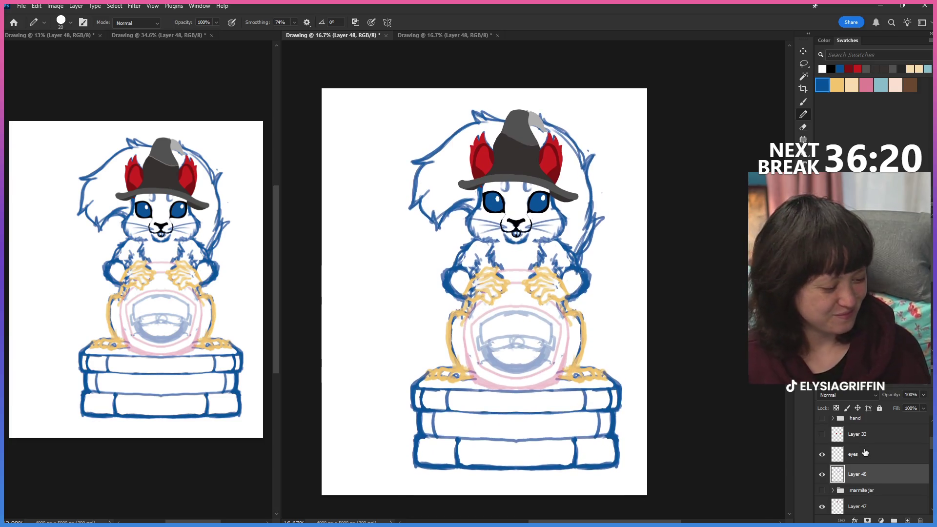
{"action": "left_click", "coordinate": [820, 435]}
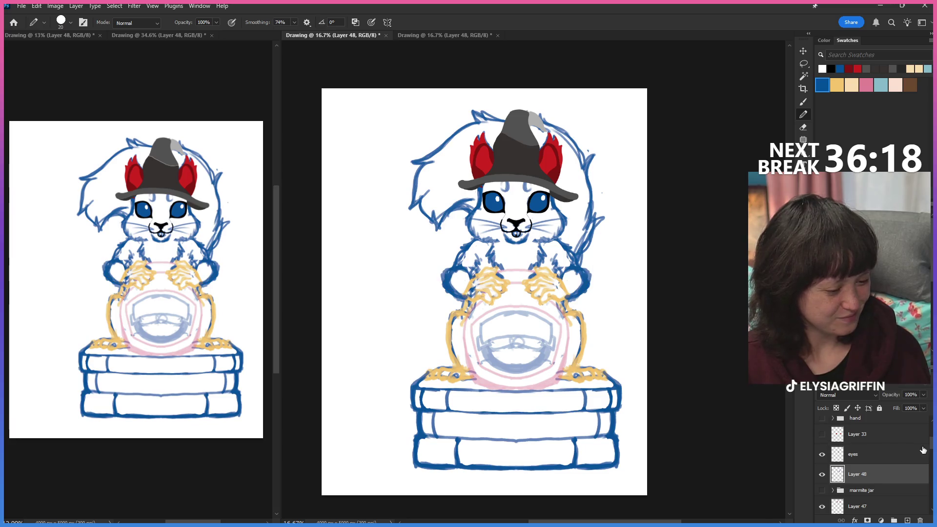
{"action": "scroll", "coordinate": [927, 441], "scroll_direction": "down", "scroll_amount": 3}
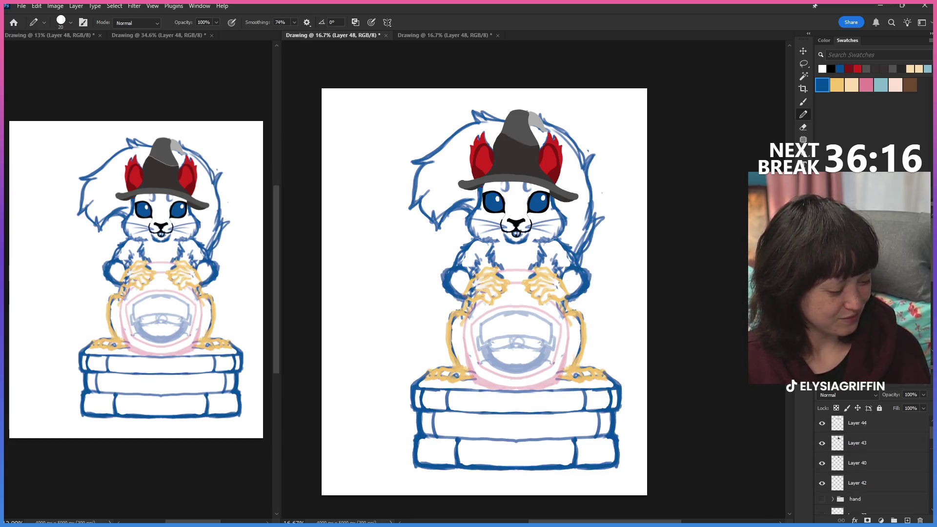
{"action": "left_click", "coordinate": [824, 430]}
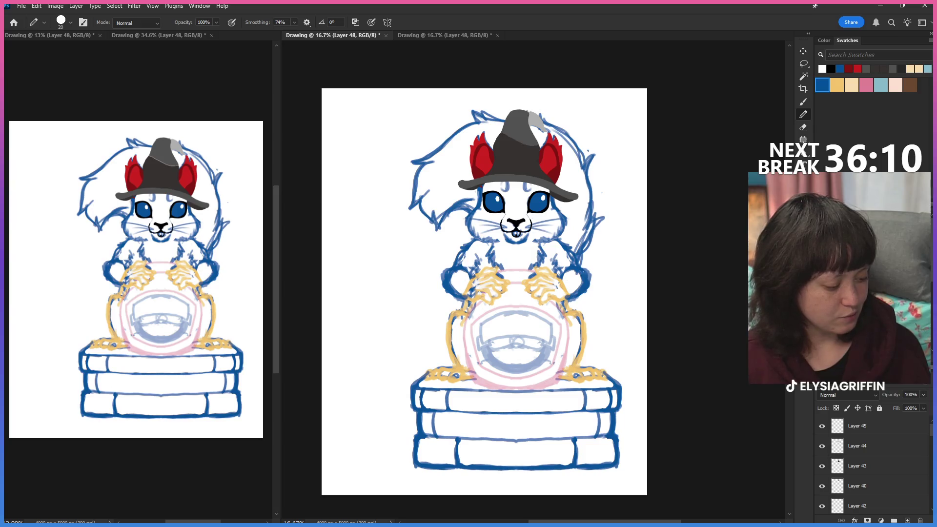
{"action": "left_click", "coordinate": [822, 428]}
{"action": "left_click", "coordinate": [822, 445]}
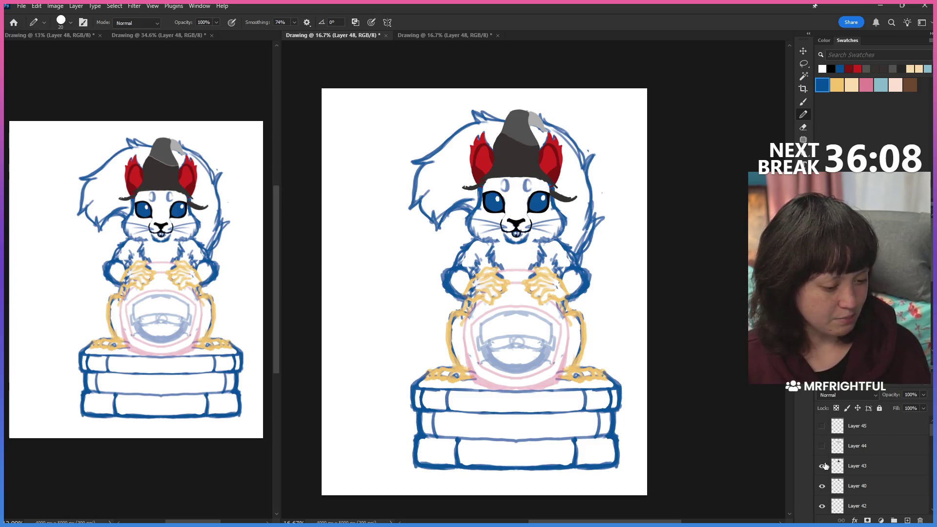
{"action": "left_click", "coordinate": [822, 446]}
{"action": "left_click", "coordinate": [822, 446]}
{"action": "left_click", "coordinate": [821, 446]}
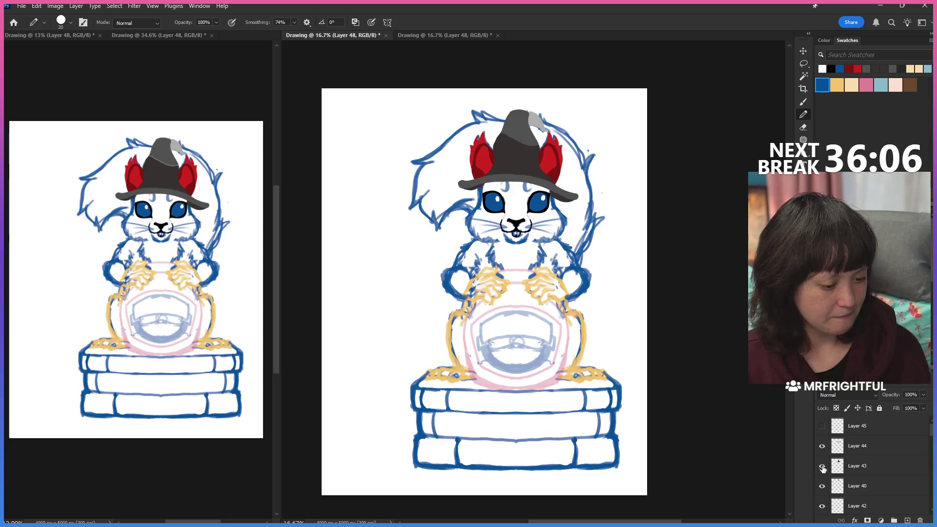
{"action": "left_click", "coordinate": [821, 466]}
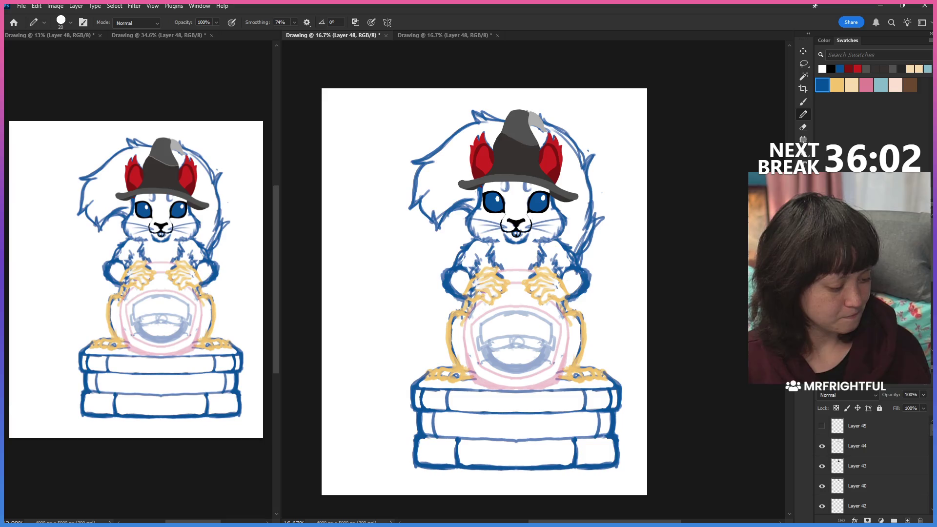
Delete the empty Layer 45 and rename Layer 44 to hat.
{"action": "left_click", "coordinate": [840, 427]}
{"action": "key", "text": "ctrl+i"}
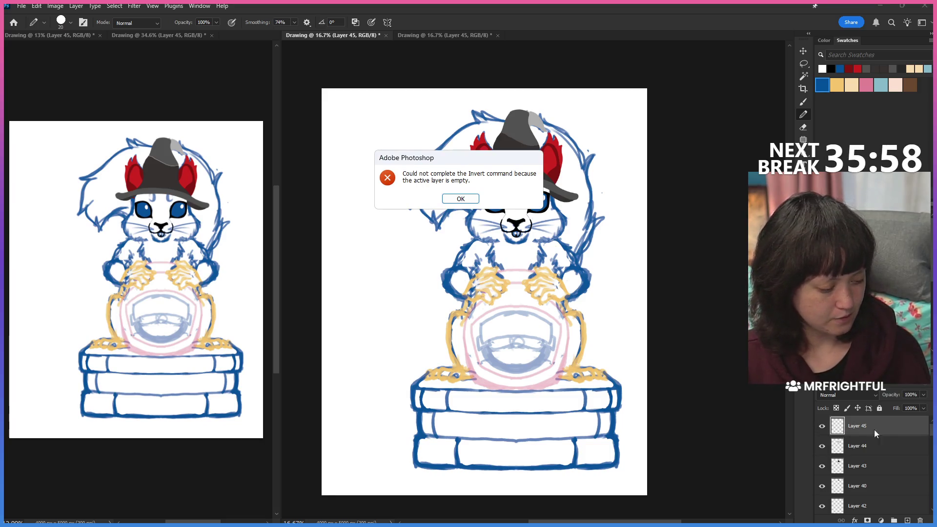
{"action": "key", "text": "Return"}
{"action": "key", "text": "Delete"}
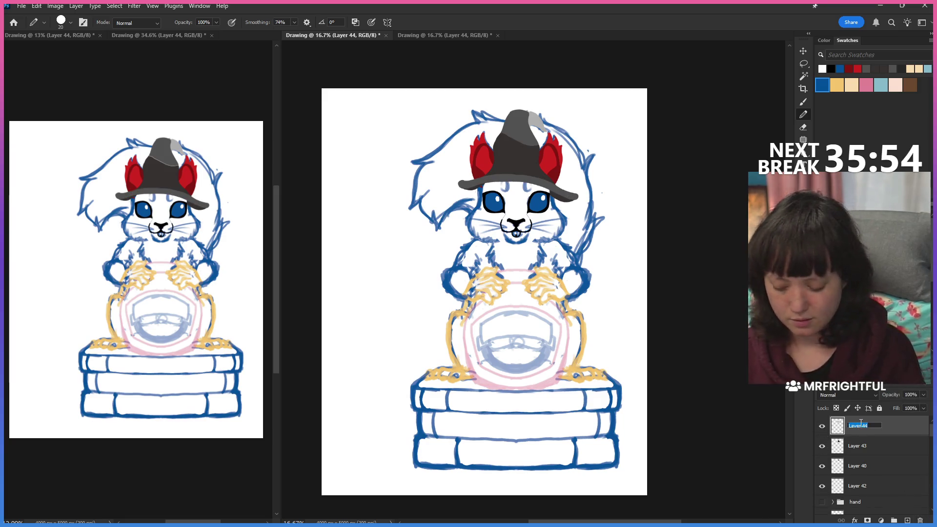
{"action": "type", "text": "hat"}
{"action": "key", "text": "Return"}
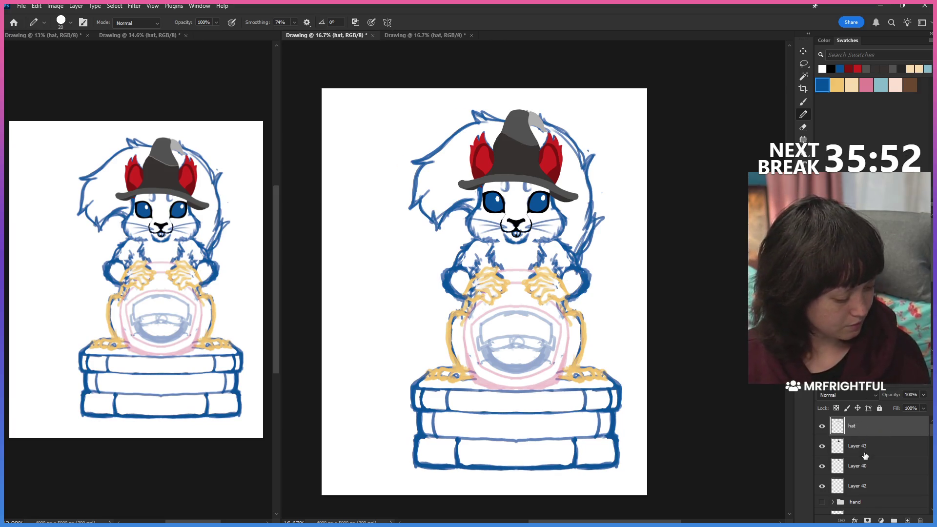
Group the hat layers down to Layer 42 and name the group hat.
{"action": "left_click", "coordinate": [869, 487], "text": "shift"}
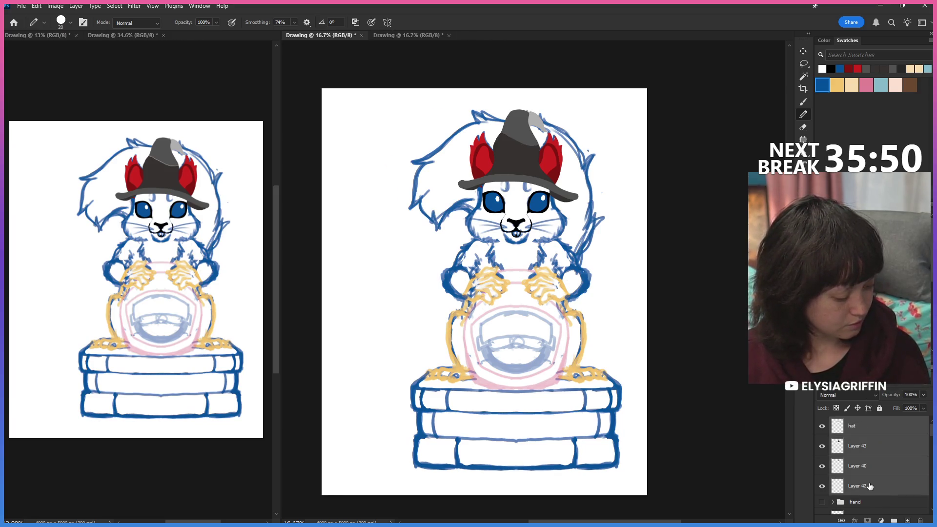
{"action": "key", "text": "ctrl+g"}
{"action": "double_click", "coordinate": [864, 422]}
{"action": "type", "text": "hat"}
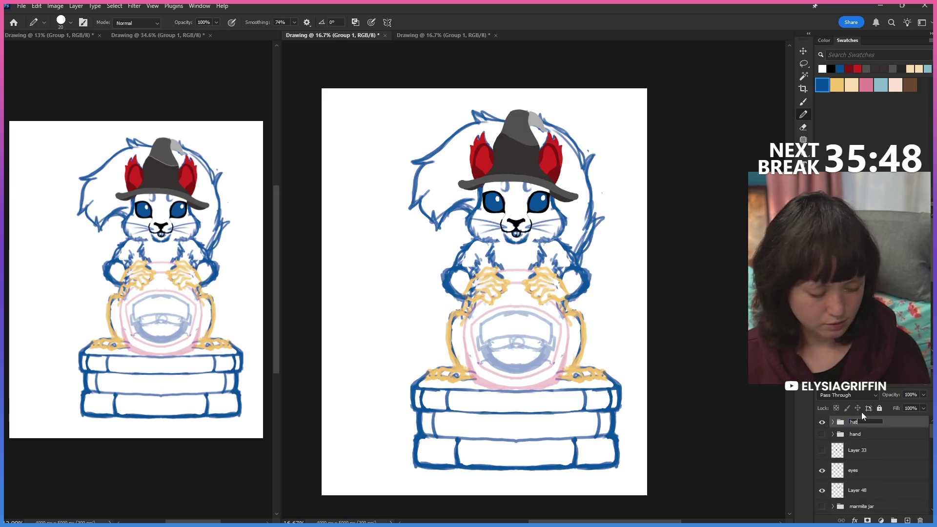
{"action": "key", "text": "Return"}
Show the hand group's red paws and Layer 33's red claws.
{"action": "left_click", "coordinate": [822, 433]}
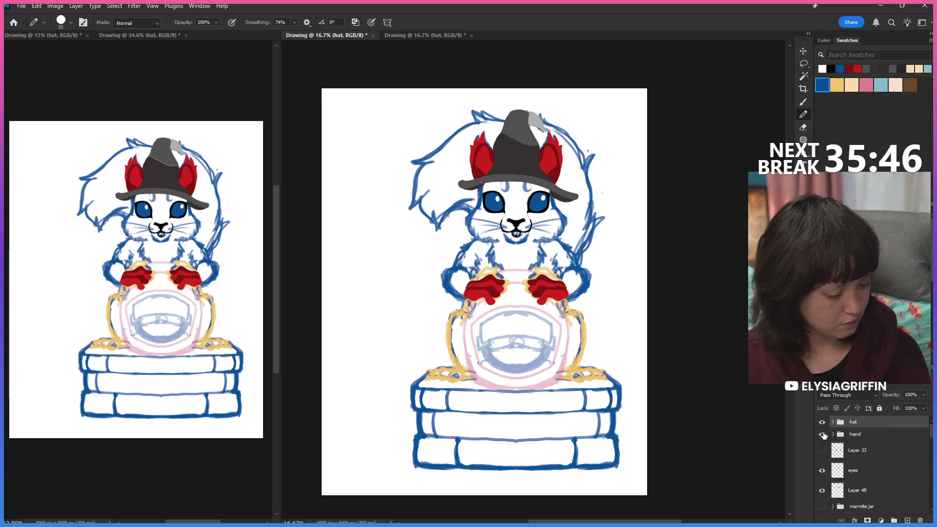
{"action": "left_click", "coordinate": [822, 434]}
{"action": "left_click", "coordinate": [822, 450]}
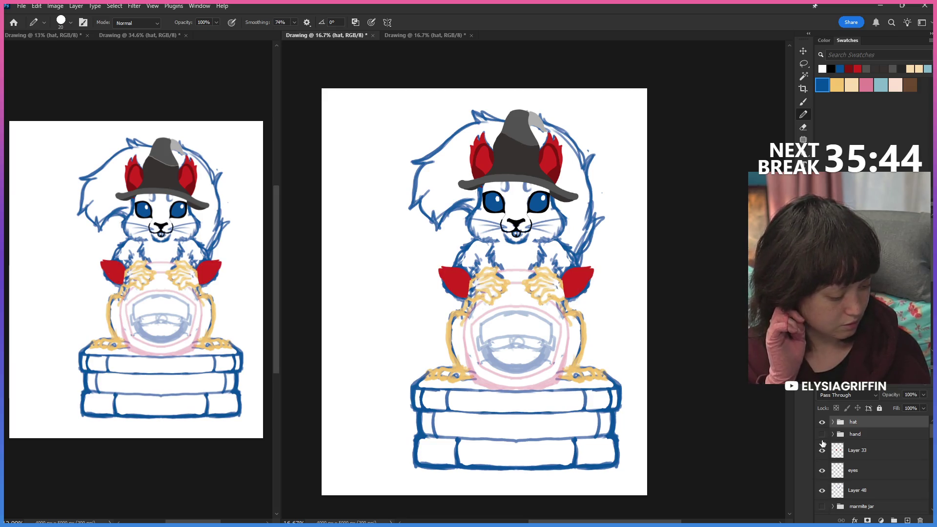
{"action": "left_click", "coordinate": [822, 434]}
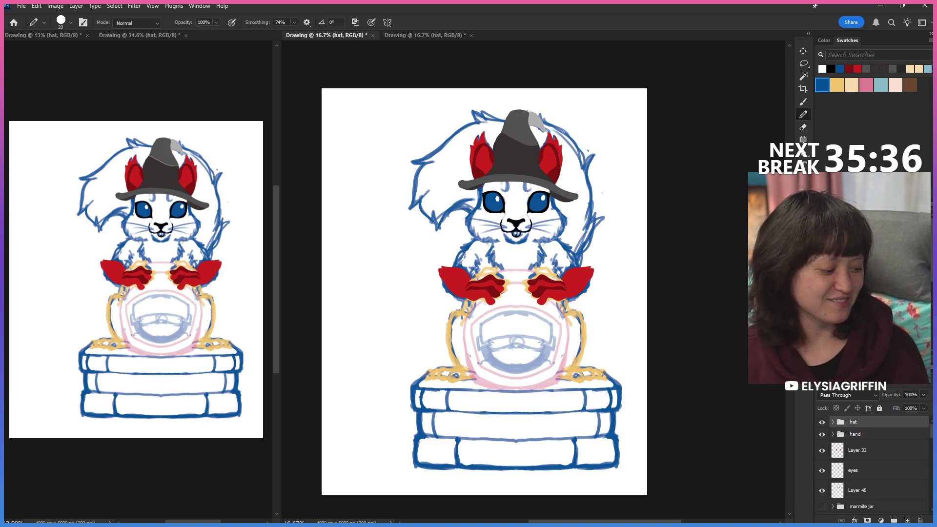
{"action": "scroll", "coordinate": [871, 461], "scroll_direction": "down", "scroll_amount": 1}
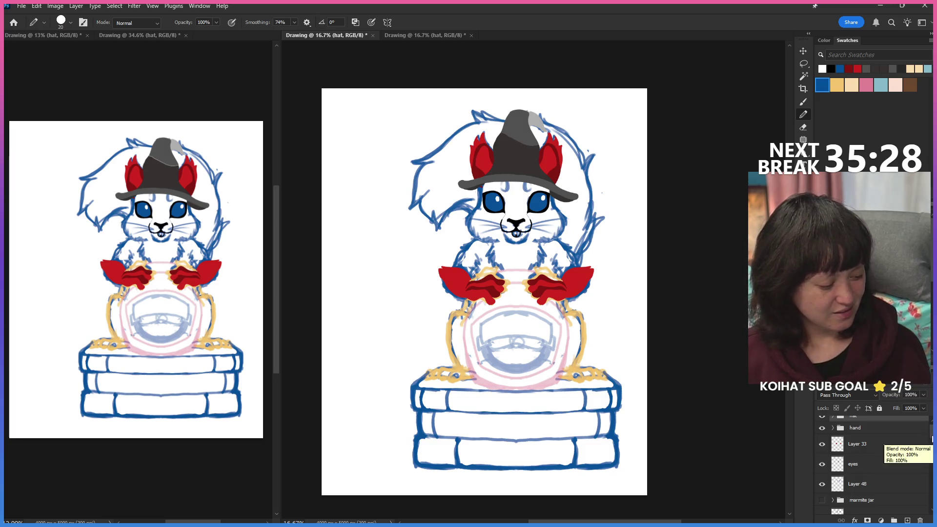
{"action": "scroll", "coordinate": [871, 461], "scroll_direction": "down", "scroll_amount": 1}
{"action": "scroll", "coordinate": [871, 461], "scroll_direction": "up", "scroll_amount": 2}
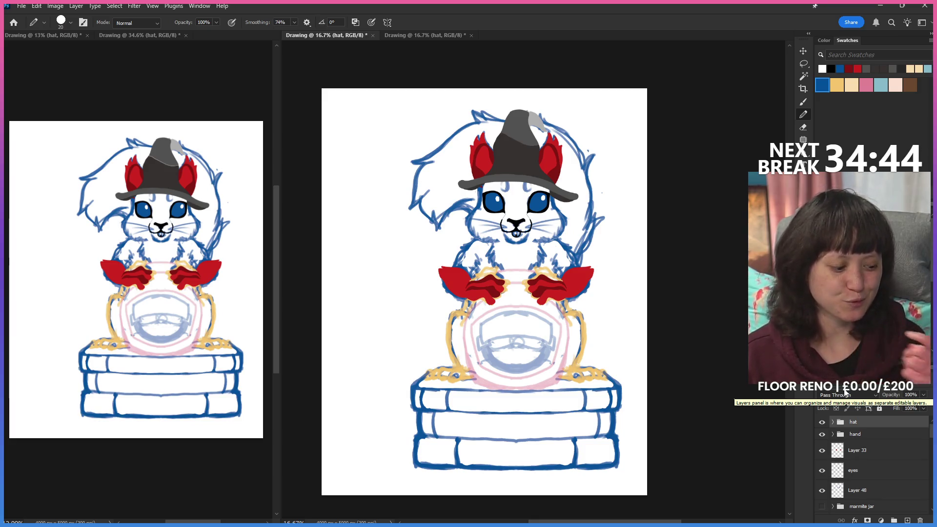
{"action": "left_click", "coordinate": [822, 422]}
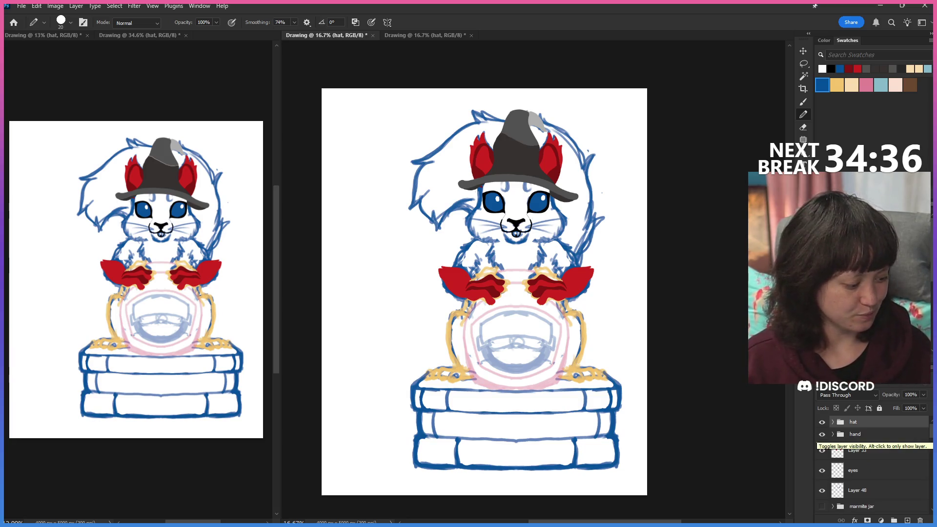
{"action": "scroll", "coordinate": [826, 448], "scroll_direction": "down", "scroll_amount": 2}
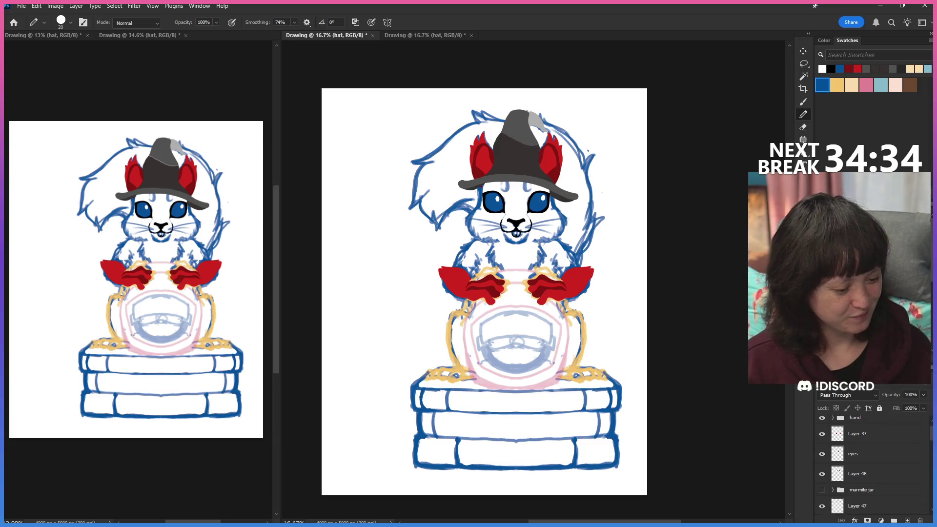
{"action": "scroll", "coordinate": [828, 448], "scroll_direction": "down", "scroll_amount": 2}
{"action": "scroll", "coordinate": [827, 448], "scroll_direction": "down", "scroll_amount": 2}
{"action": "scroll", "coordinate": [827, 448], "scroll_direction": "down", "scroll_amount": 2}
Compare the red head fill on and off, zoom into the face, and leave it hidden.
{"action": "left_click", "coordinate": [822, 447]}
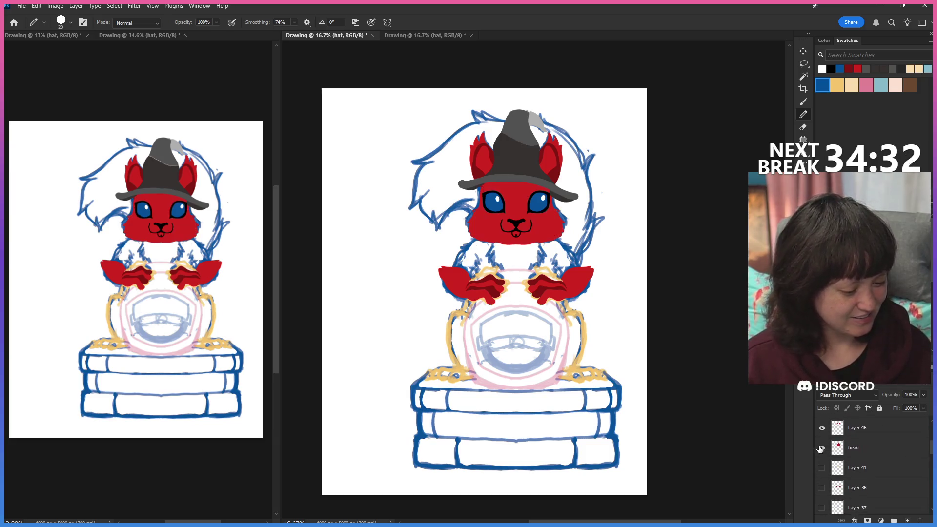
{"action": "left_click", "coordinate": [822, 448]}
{"action": "left_click", "coordinate": [822, 449]}
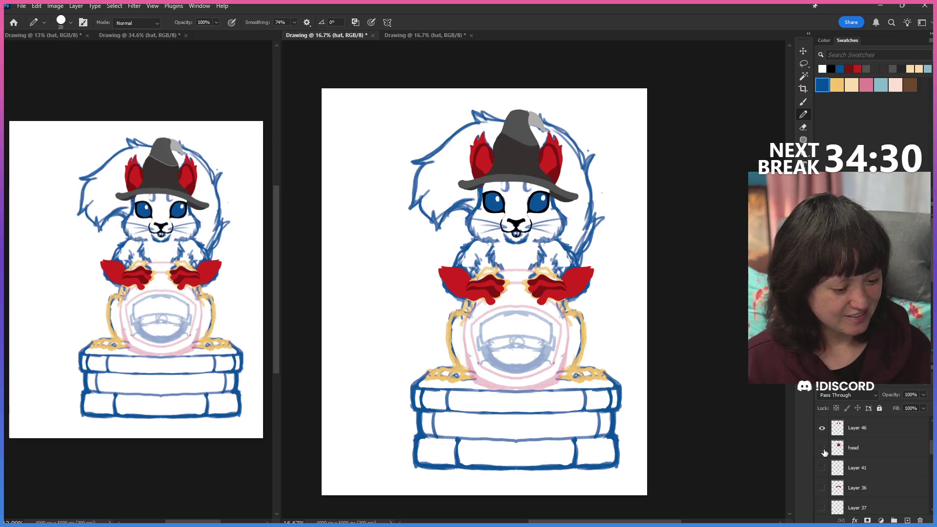
{"action": "left_click", "coordinate": [822, 448]}
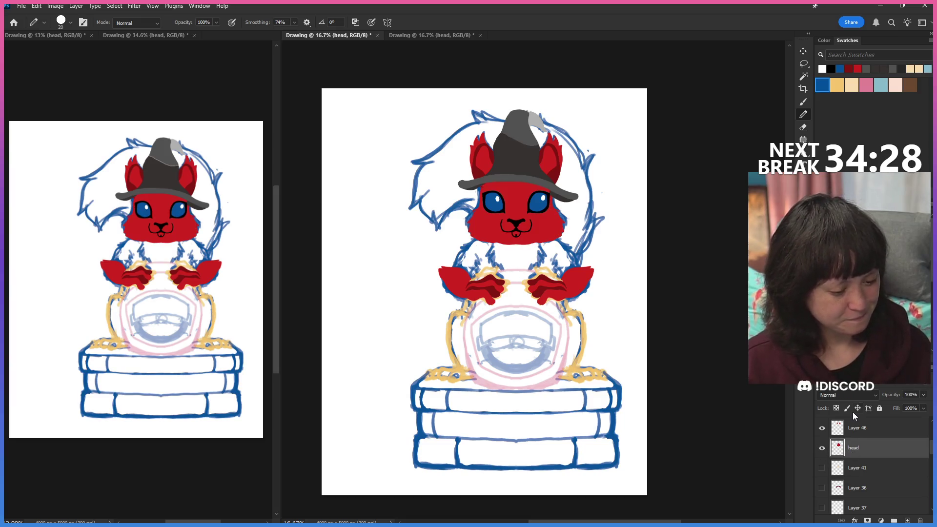
{"action": "key", "text": "z"}
{"action": "left_click_drag", "start_coordinate": [511, 227], "coordinate": [569, 330]}
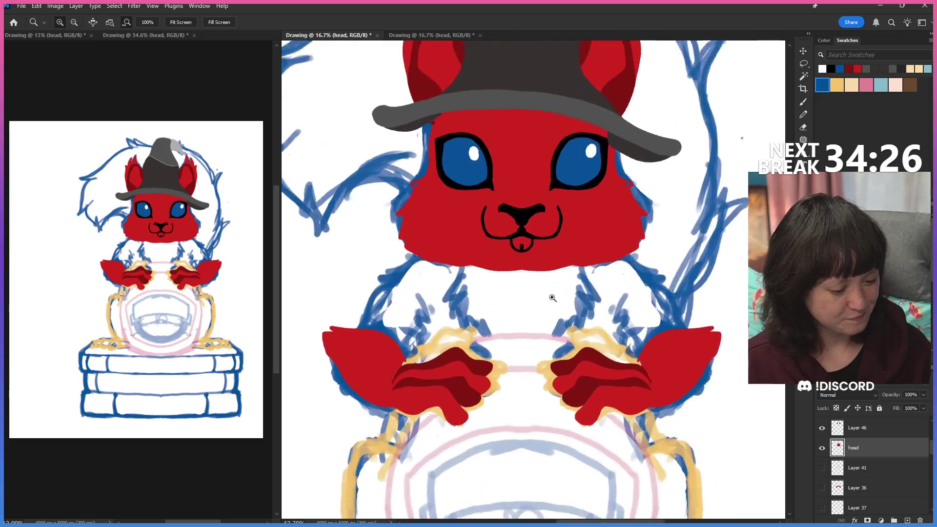
{"action": "left_click", "coordinate": [821, 447]}
Make Layer 48 the working layer for the muzzle.
{"action": "left_click", "coordinate": [888, 472]}
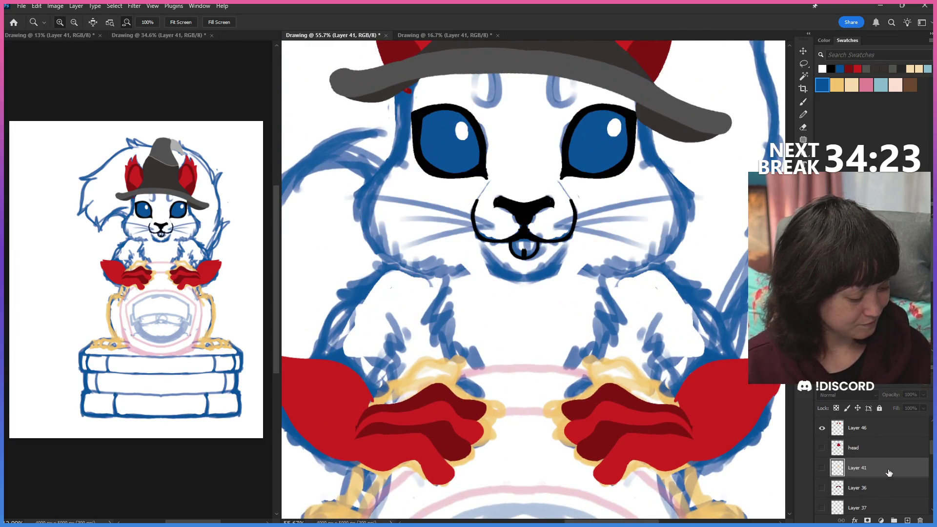
{"action": "left_click", "coordinate": [882, 432]}
{"action": "scroll", "coordinate": [882, 439], "scroll_direction": "up", "scroll_amount": 3}
{"action": "scroll", "coordinate": [871, 461], "scroll_direction": "up", "scroll_amount": 2}
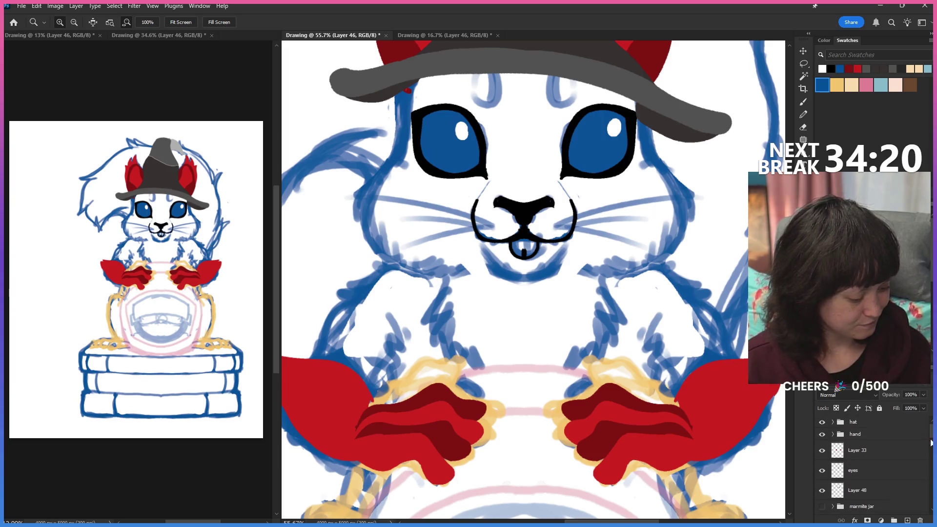
{"action": "left_click", "coordinate": [861, 470]}
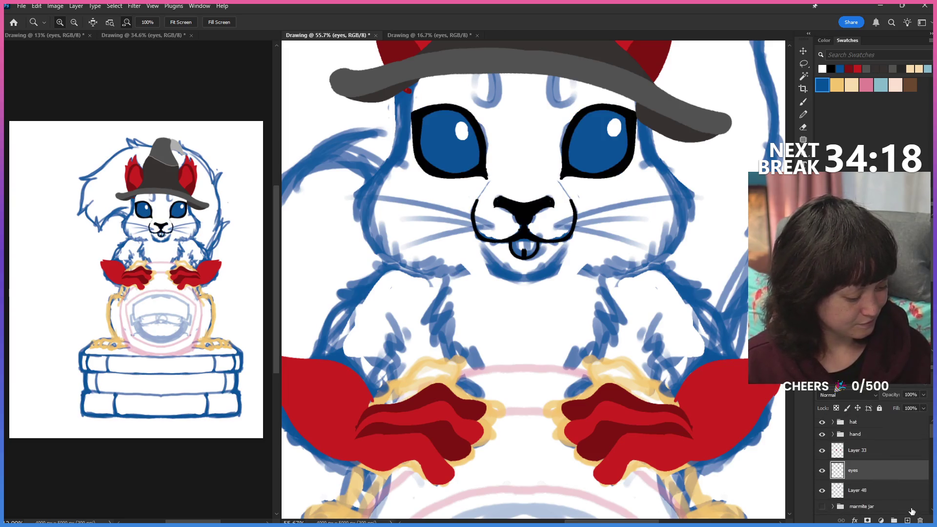
{"action": "left_click", "coordinate": [894, 490]}
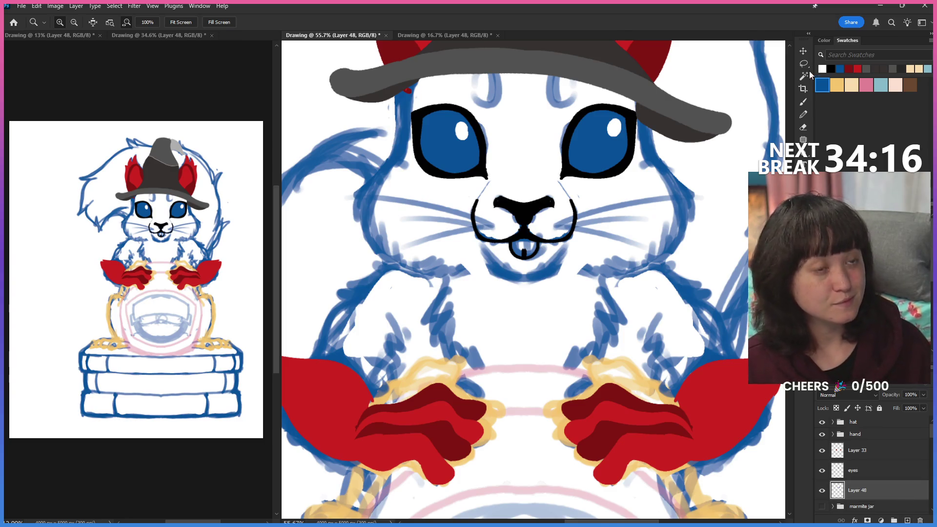
{"action": "key", "text": "b"}
Pick beige, shrink the pencil to 9, and enable Last Used Symmetry.
{"action": "left_click", "coordinate": [853, 85]}
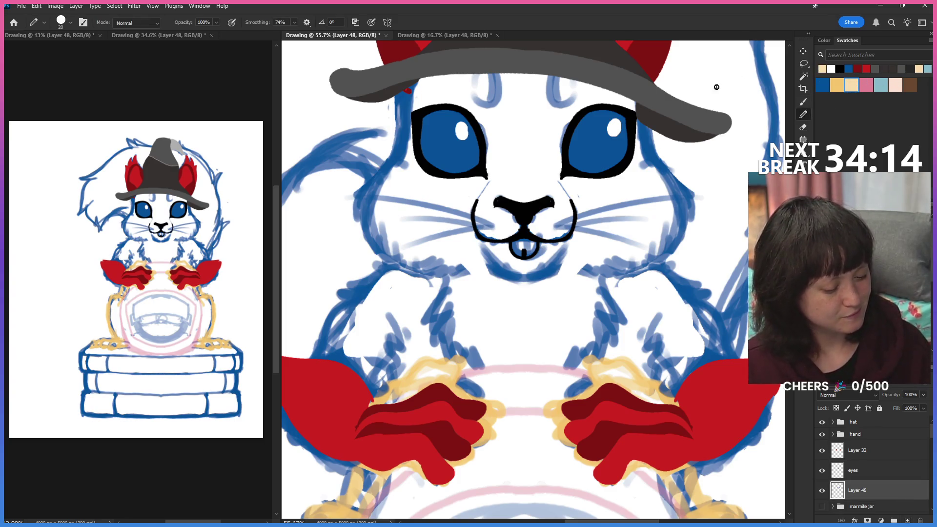
{"action": "key", "text": "bracketleft"}
{"action": "key", "text": "bracketleft"}
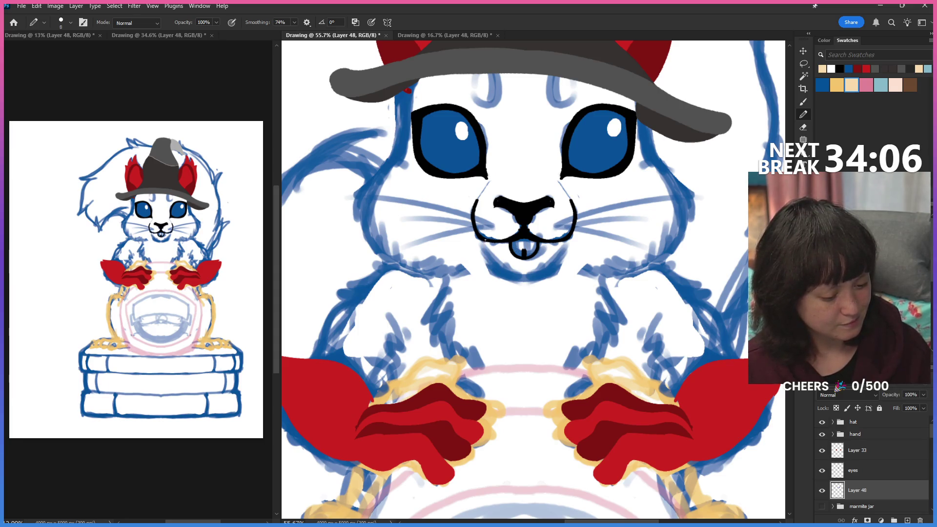
{"action": "left_click", "coordinate": [387, 22]}
{"action": "left_click", "coordinate": [439, 49]}
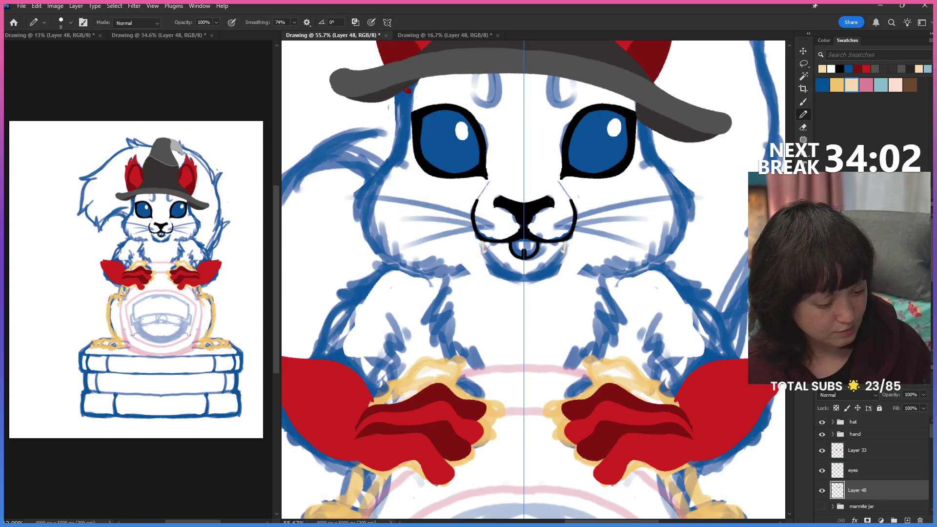
Sketch mirrored tan muzzle outline strokes beside and above the mouth.
{"action": "mouse_move", "coordinate": [494, 272]}
{"action": "left_mouse_down"}
{"action": "mouse_move", "coordinate": [490, 261]}
{"action": "mouse_move", "coordinate": [529, 279]}
{"action": "left_mouse_up"}
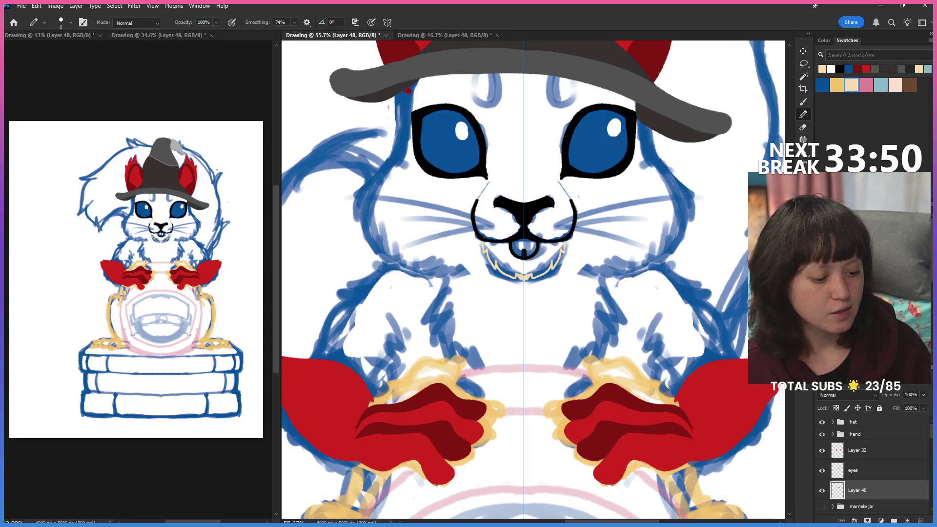
{"action": "left_click_drag", "start_coordinate": [485, 235], "coordinate": [504, 223]}
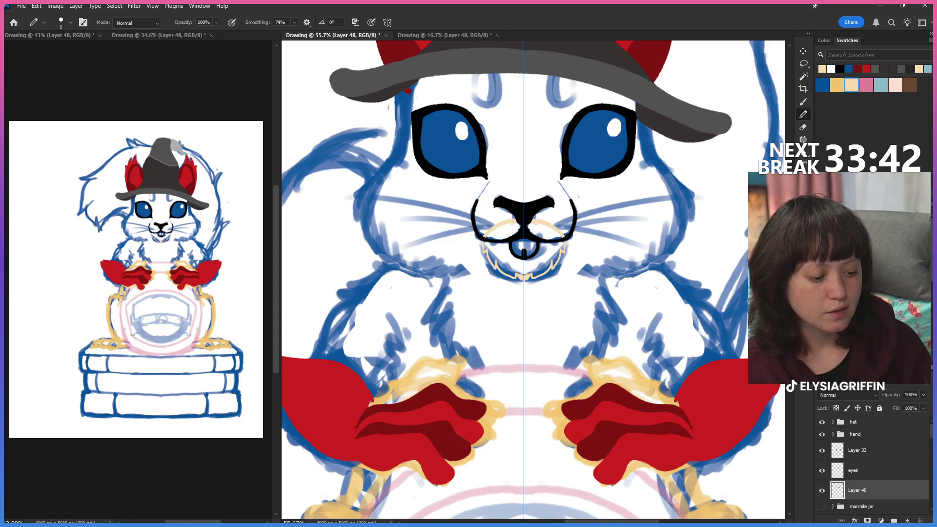
{"action": "key", "text": "g"}
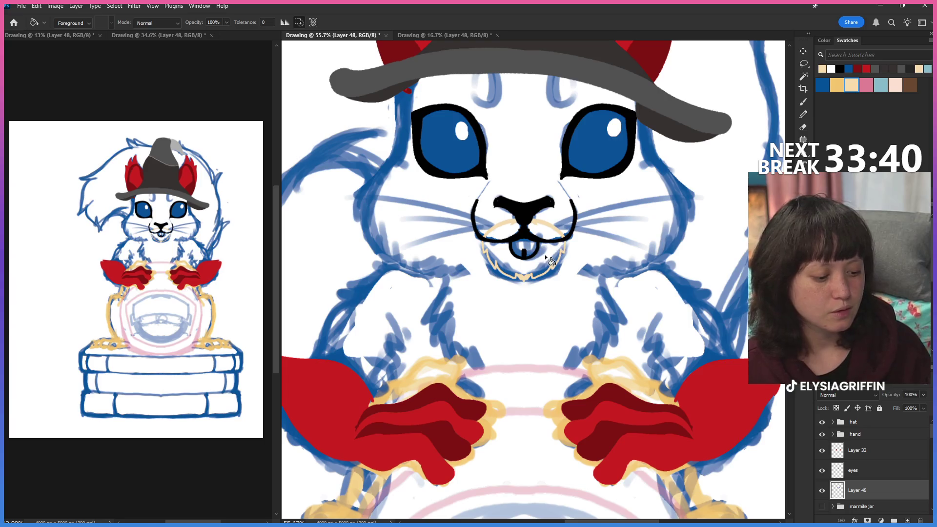
Fill the lower muzzle beige, preview the marmite jar group, and show the red head again.
{"action": "left_click", "coordinate": [550, 261]}
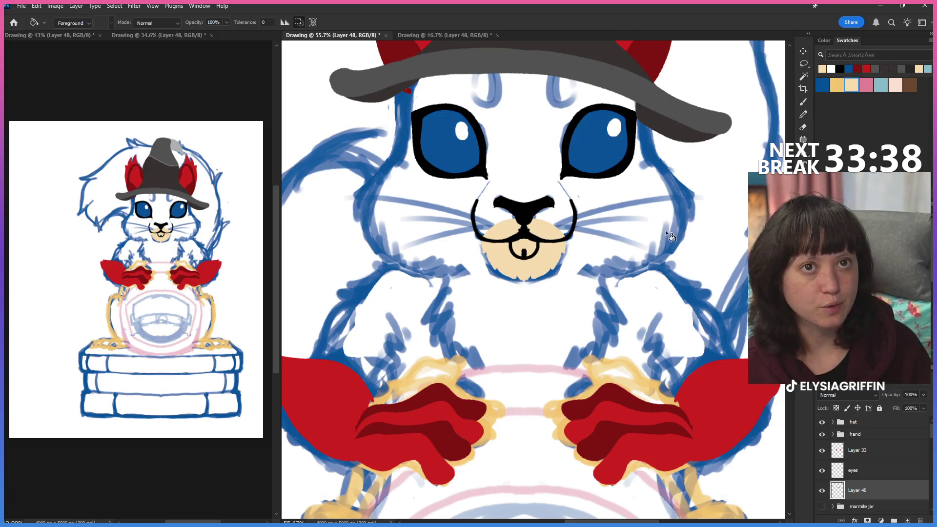
{"action": "left_click", "coordinate": [822, 505]}
{"action": "left_click", "coordinate": [822, 506]}
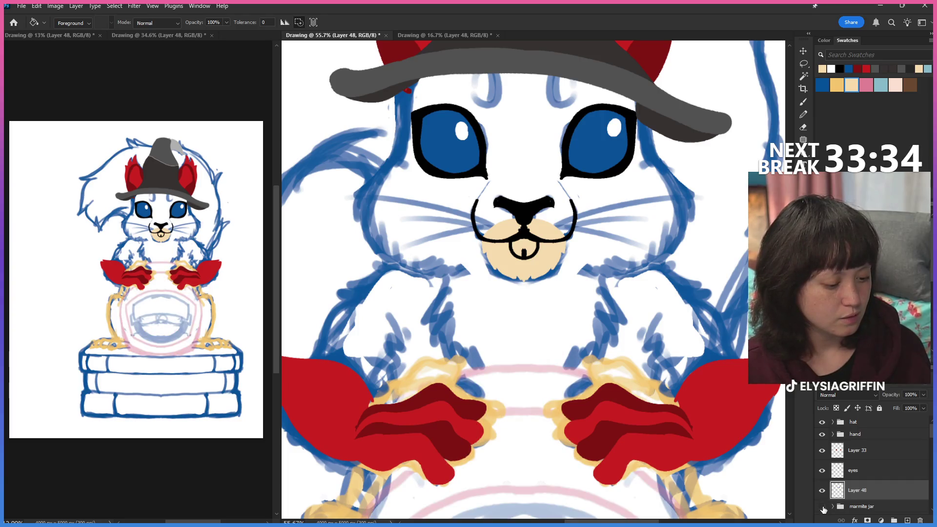
{"action": "left_click", "coordinate": [803, 114]}
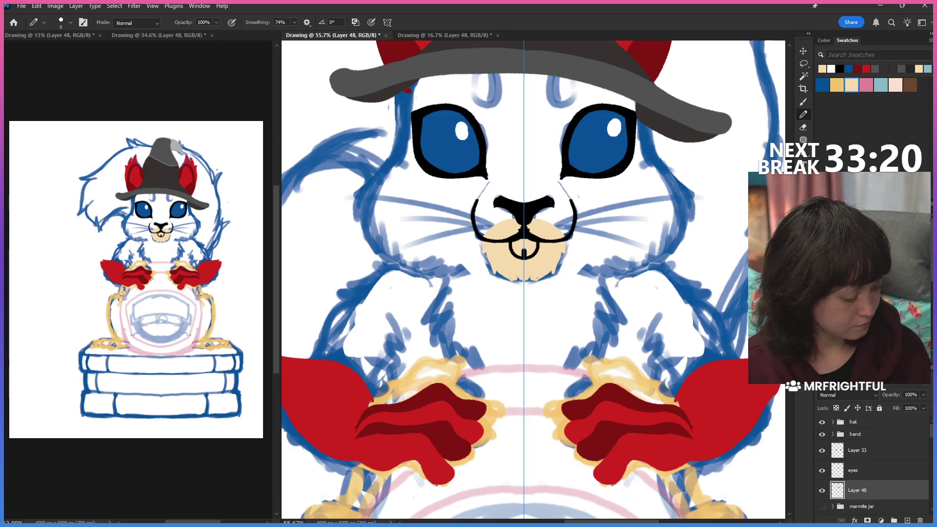
{"action": "scroll", "coordinate": [911, 453], "scroll_direction": "down", "scroll_amount": 3}
{"action": "scroll", "coordinate": [911, 453], "scroll_direction": "down", "scroll_amount": 2}
{"action": "left_click", "coordinate": [821, 452]}
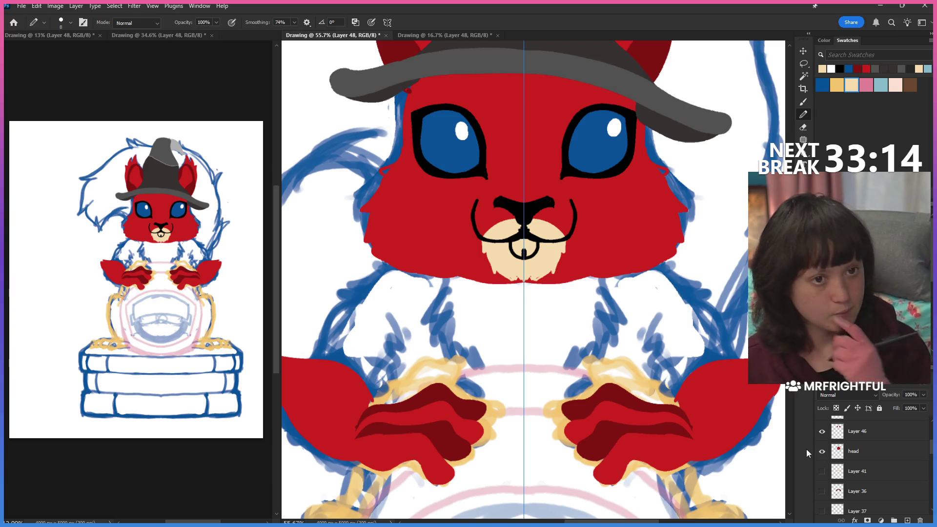
Add a new layer above head and choose a darker tan foreground colour.
{"action": "left_click", "coordinate": [883, 457]}
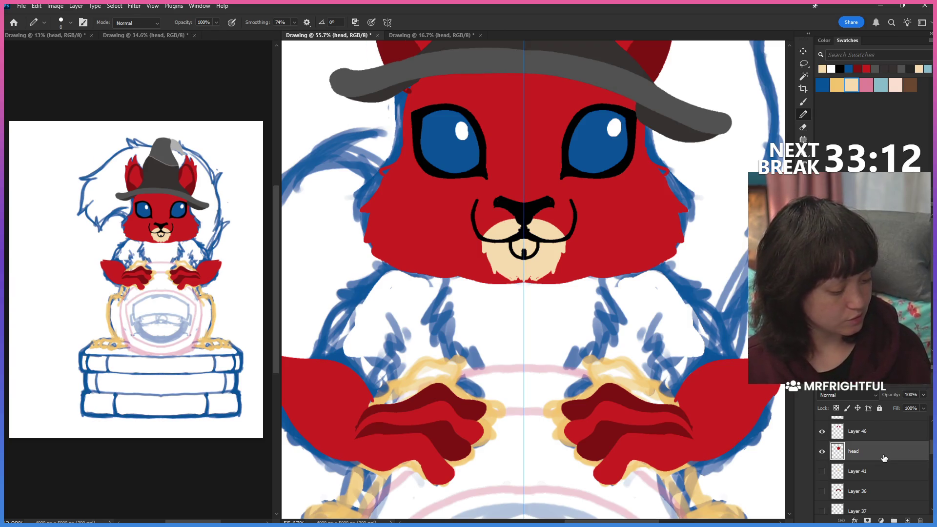
{"action": "scroll", "coordinate": [534, 278], "scroll_direction": "up", "scroll_amount": 3}
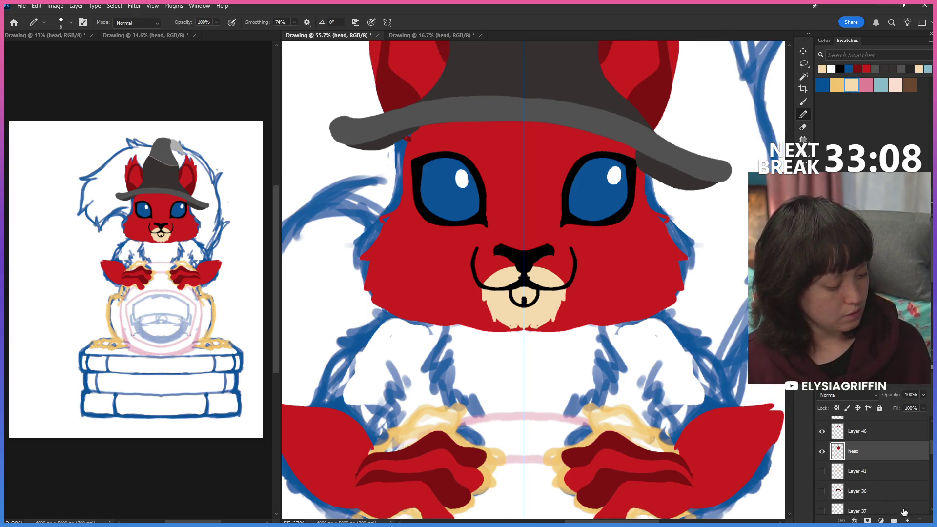
{"action": "left_click", "coordinate": [907, 520]}
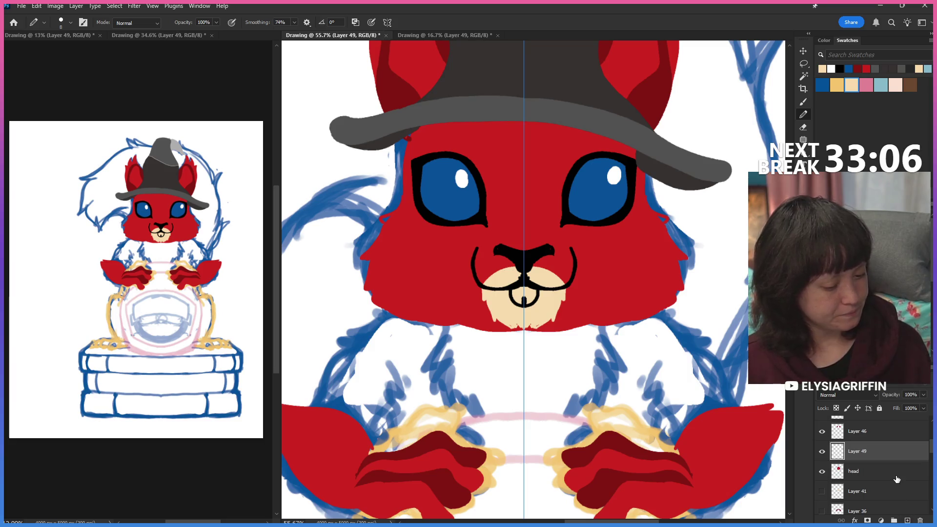
{"action": "left_click", "coordinate": [802, 220]}
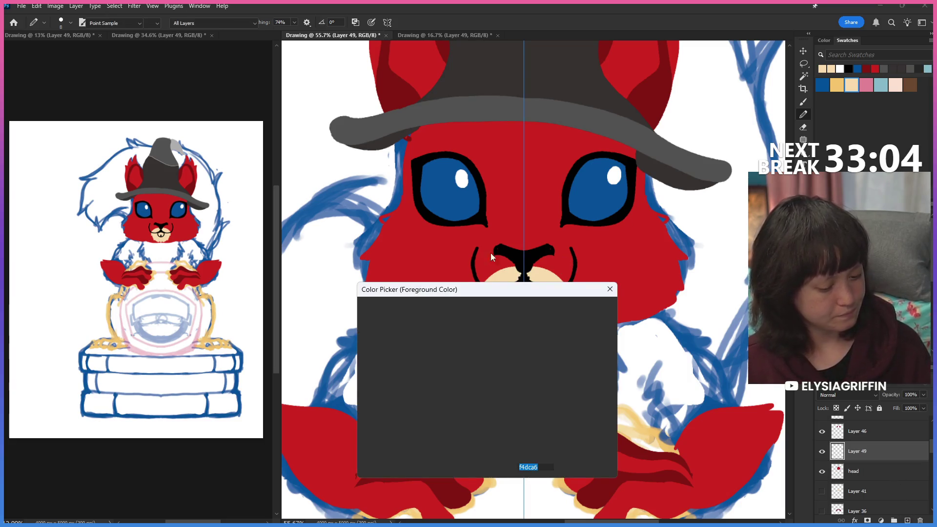
{"action": "left_click", "coordinate": [416, 339]}
{"action": "left_click", "coordinate": [584, 308]}
{"action": "key", "text": "b"}
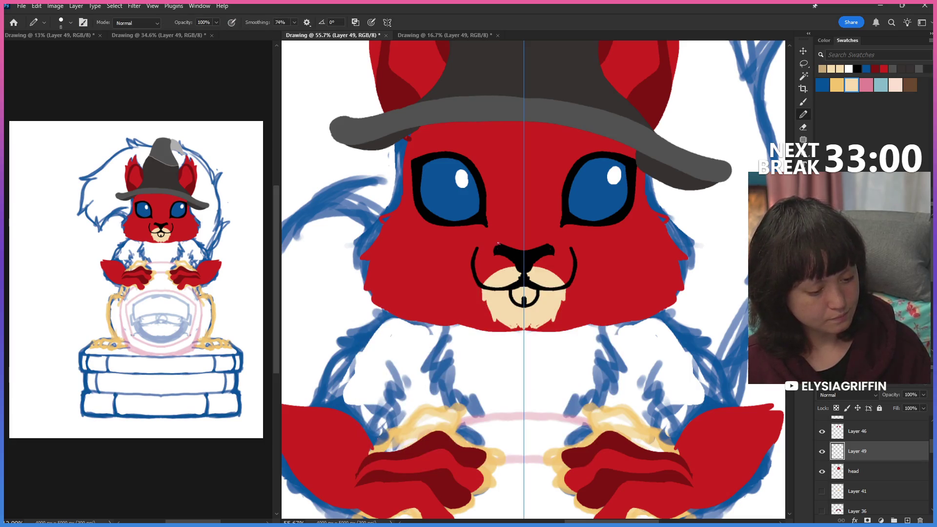
Draw a mirrored tan arc, fill the upper muzzle tan, and move Layer 49 above Layers 47 and 46.
{"action": "left_click_drag", "start_coordinate": [488, 242], "coordinate": [474, 253]}
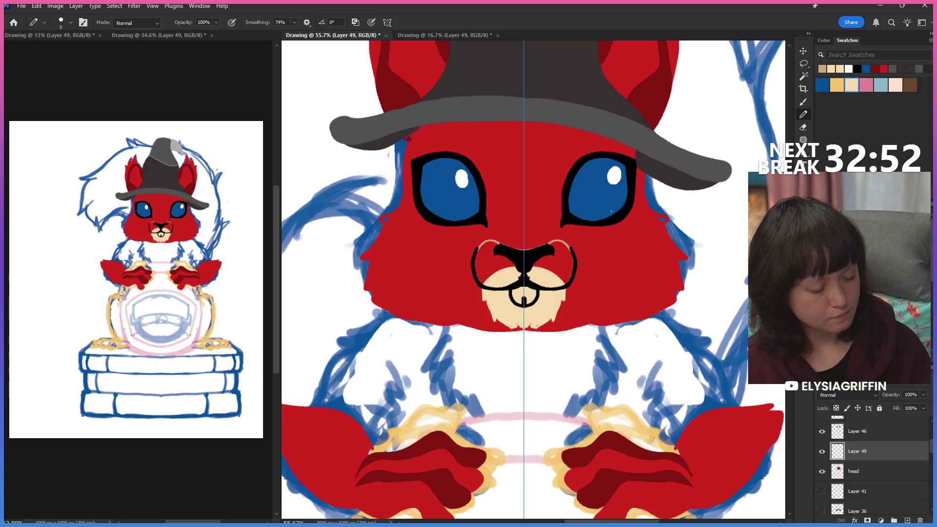
{"action": "key", "text": "g"}
{"action": "left_click", "coordinate": [561, 261]}
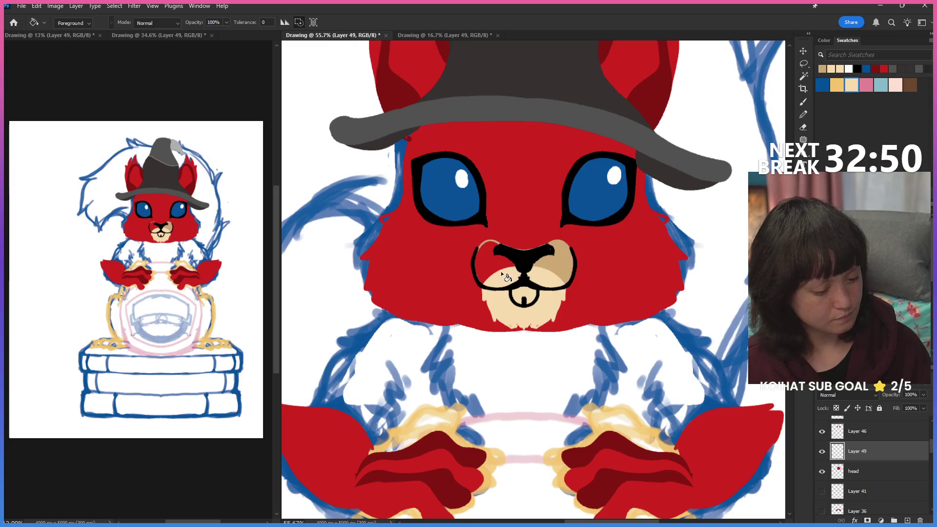
{"action": "left_click", "coordinate": [501, 270]}
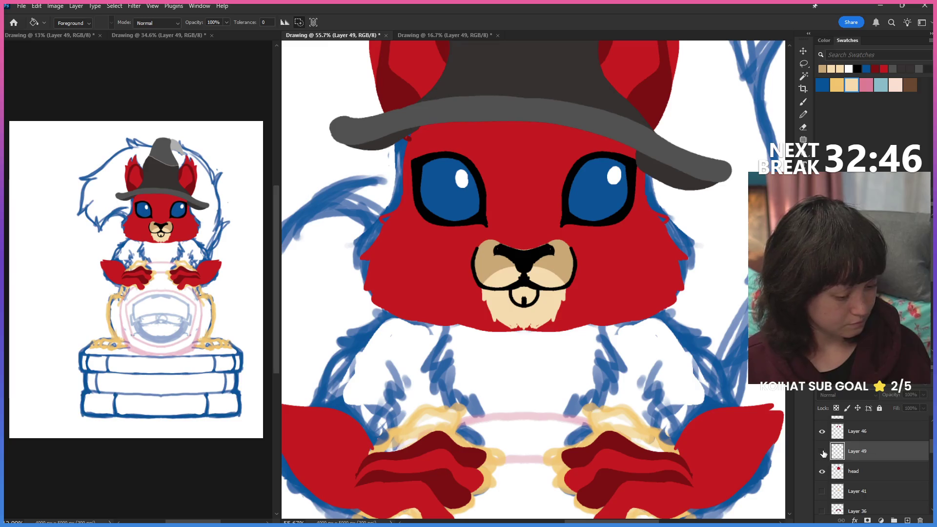
{"action": "left_click", "coordinate": [822, 471]}
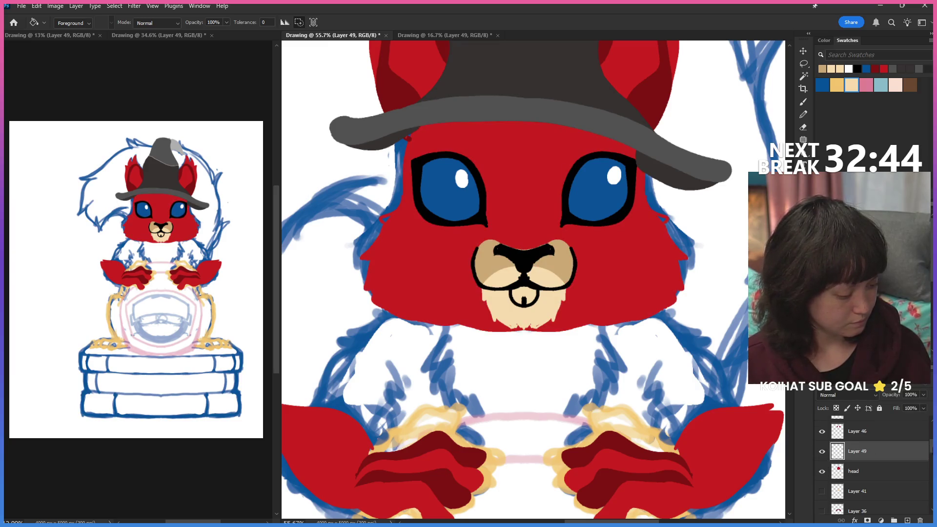
{"action": "left_click_drag", "start_coordinate": [864, 456], "coordinate": [897, 455]}
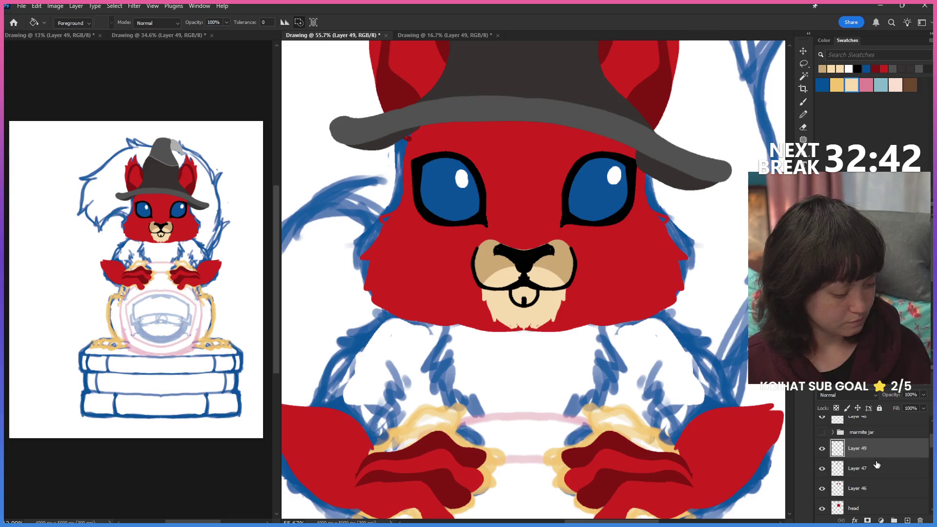
{"action": "scroll", "coordinate": [931, 444], "scroll_direction": "up", "scroll_amount": 3}
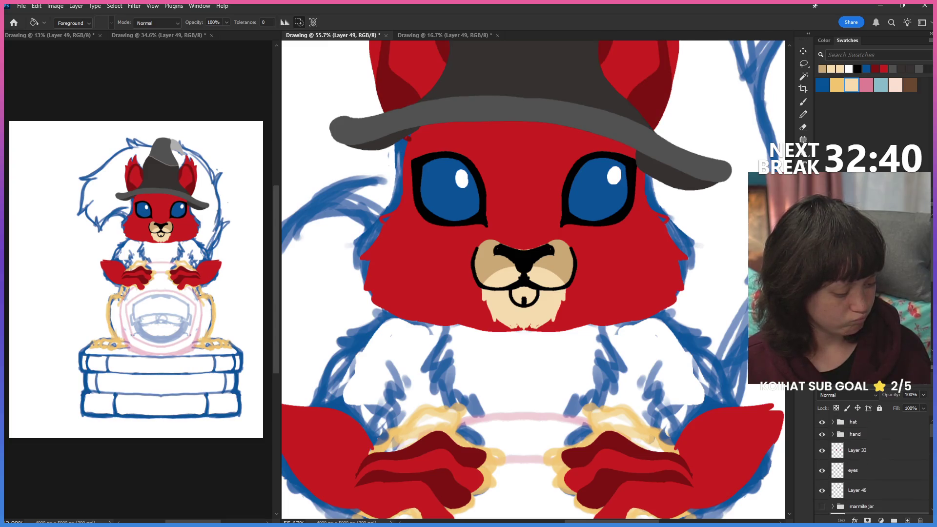
Hide Layer 48, raise Layer 49 in the stack and undo the stray marks below the muzzle.
{"action": "left_click", "coordinate": [822, 490]}
{"action": "key", "text": "ctrl+bracketright"}
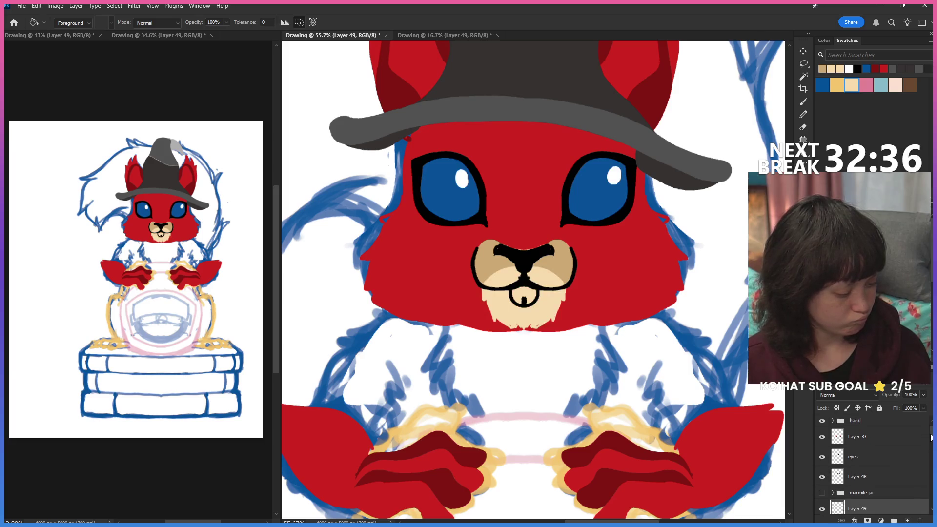
{"action": "key", "text": "ctrl+bracketright"}
{"action": "key", "text": "ctrl+bracketright"}
{"action": "key", "text": "ctrl+bracketright"}
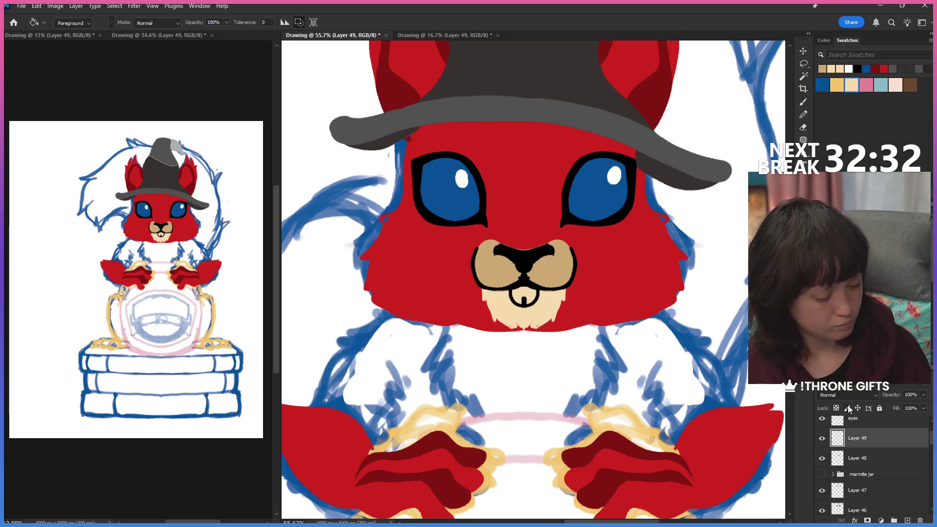
{"action": "key", "text": "b"}
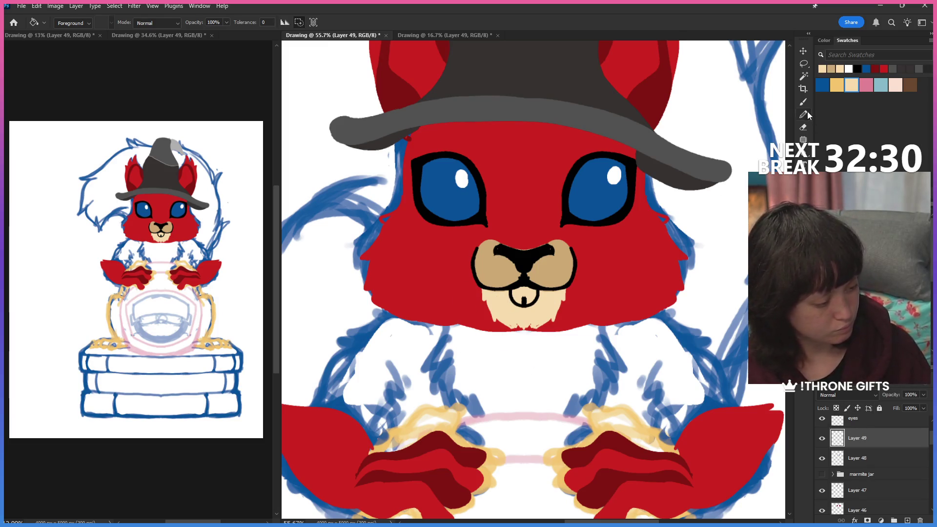
{"action": "key", "text": "ctrl+z"}
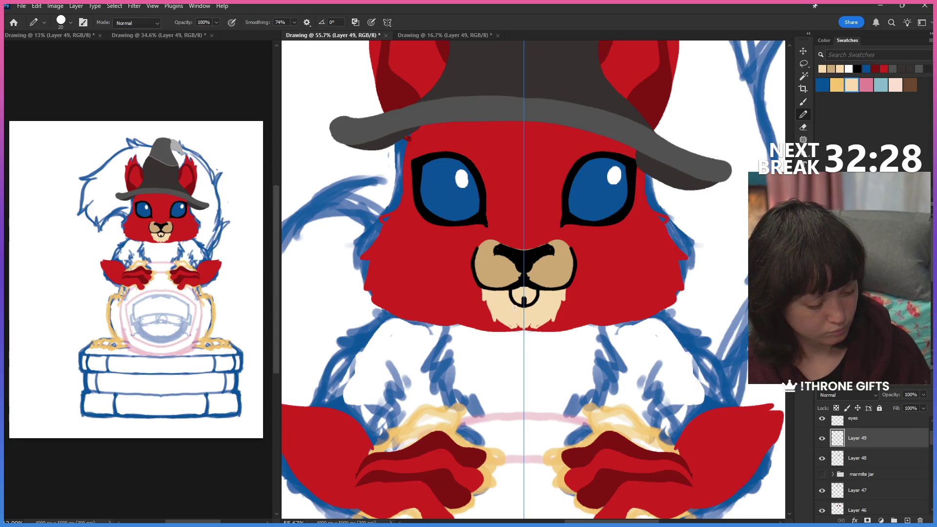
Erase leftover bits beside the muzzle on Layers 49 and 48, then add new empty Layer 50.
{"action": "key", "text": "e"}
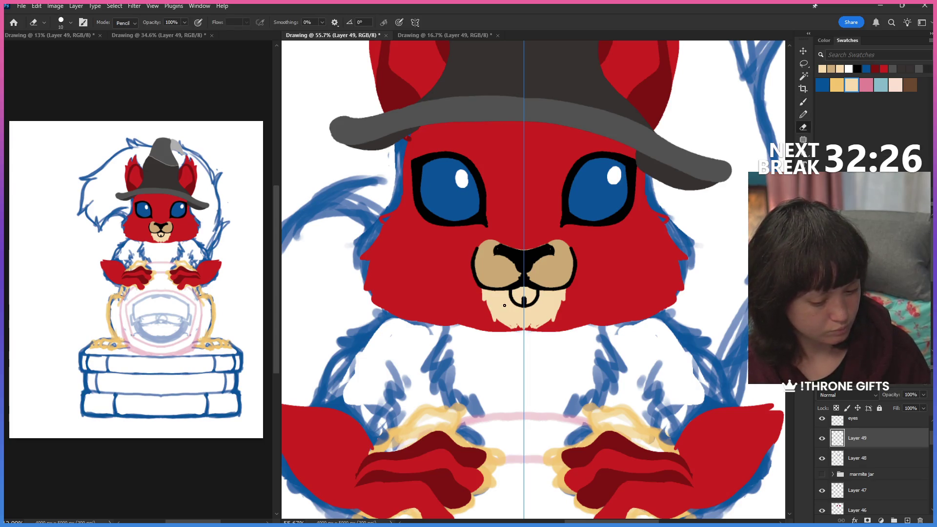
{"action": "left_click", "coordinate": [481, 282]}
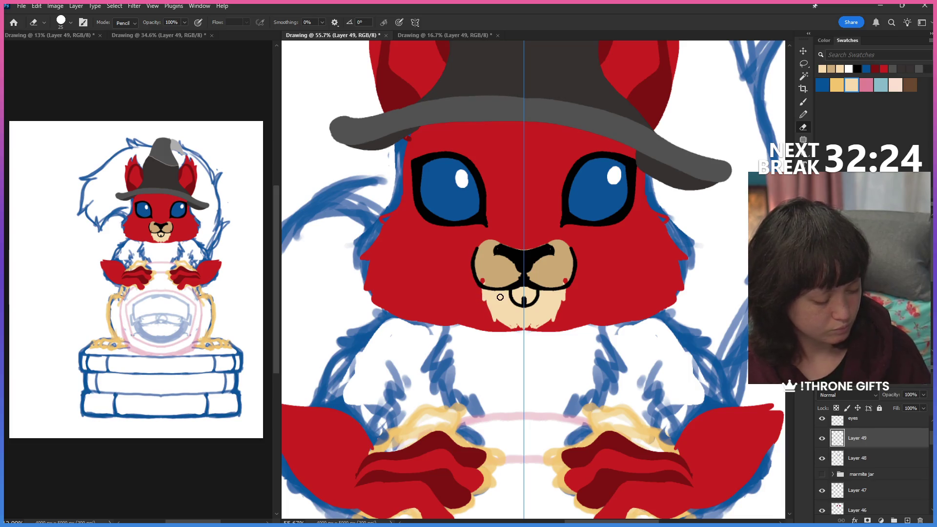
{"action": "left_click", "coordinate": [866, 457]}
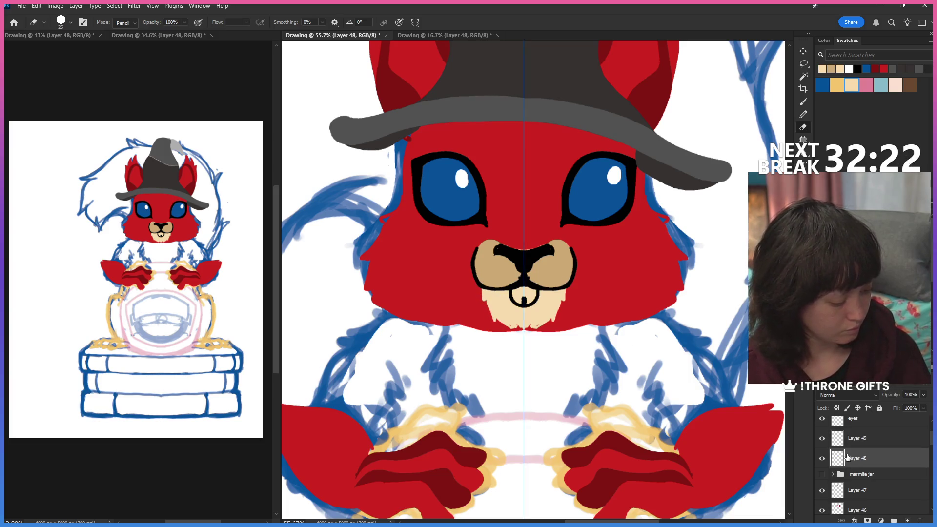
{"action": "left_click_drag", "start_coordinate": [565, 294], "coordinate": [530, 326]}
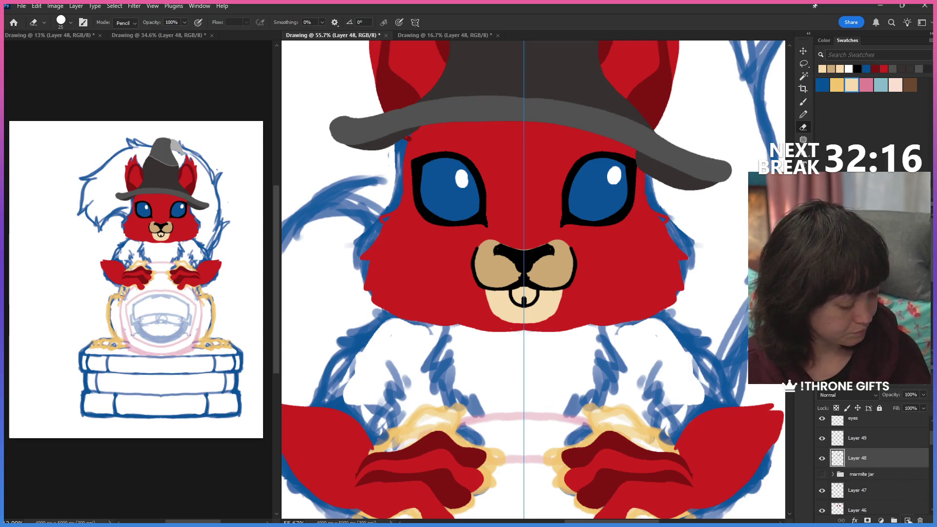
{"action": "left_click", "coordinate": [907, 520]}
{"action": "key", "text": "b"}
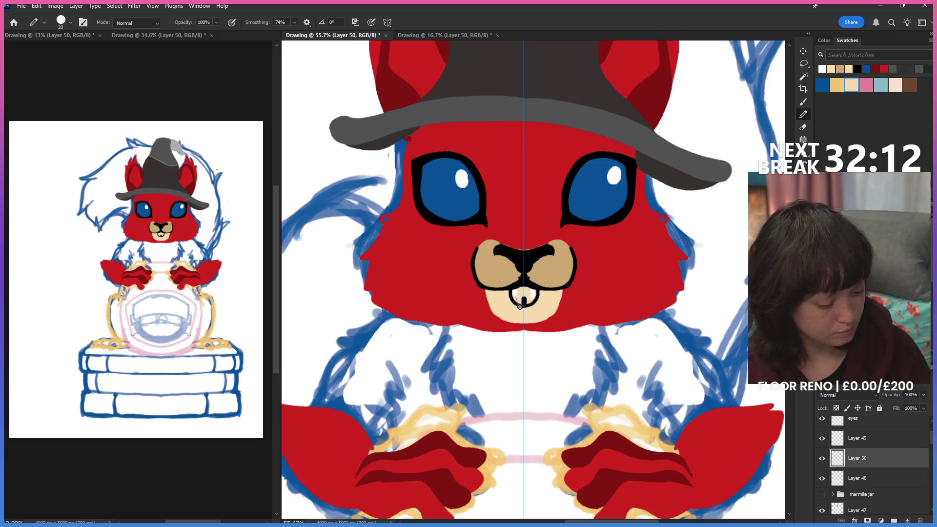
Paint white buck teeth under the nose on Layer 50 and hide eyes and muzzle to check them.
{"action": "left_click_drag", "start_coordinate": [517, 306], "coordinate": [522, 284]}
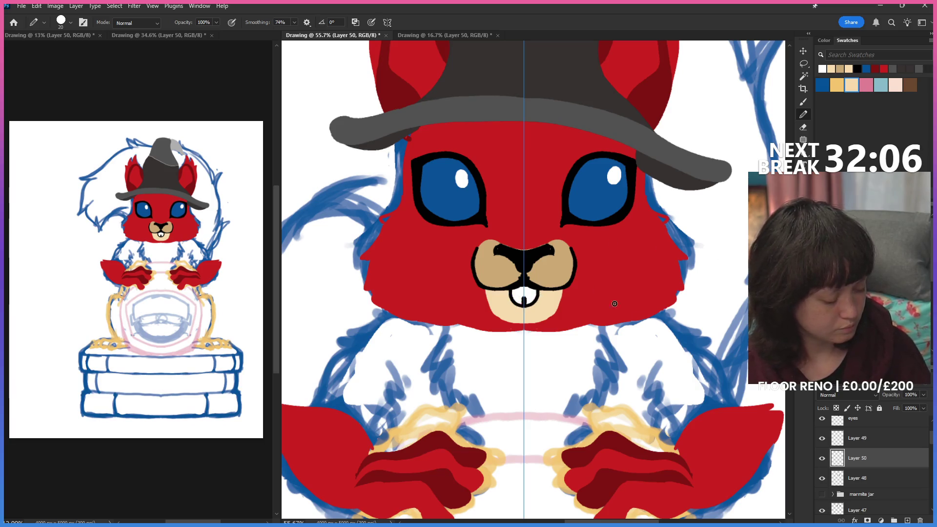
{"action": "left_click", "coordinate": [863, 477]}
{"action": "left_click", "coordinate": [822, 418]}
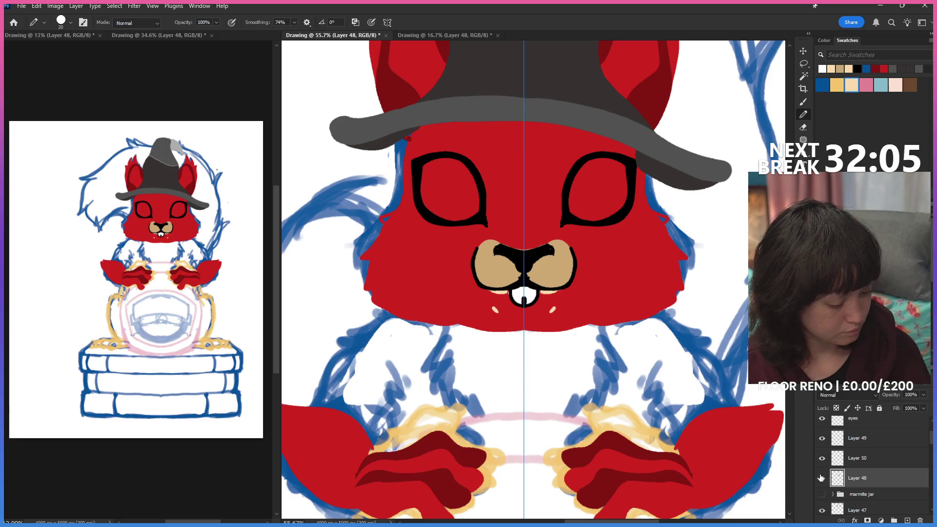
{"action": "left_click", "coordinate": [821, 438]}
Show the muzzle again and make the head layer the working layer.
{"action": "left_click", "coordinate": [859, 438]}
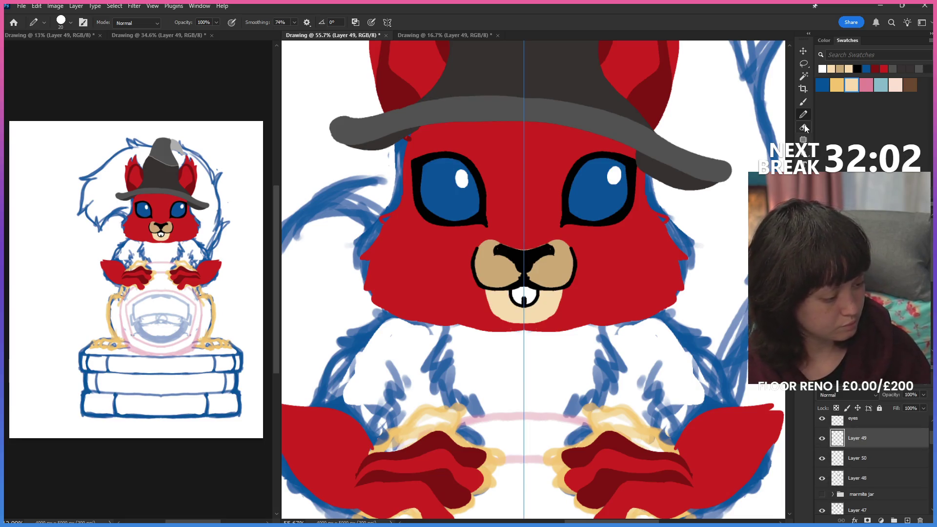
{"action": "key", "text": "e"}
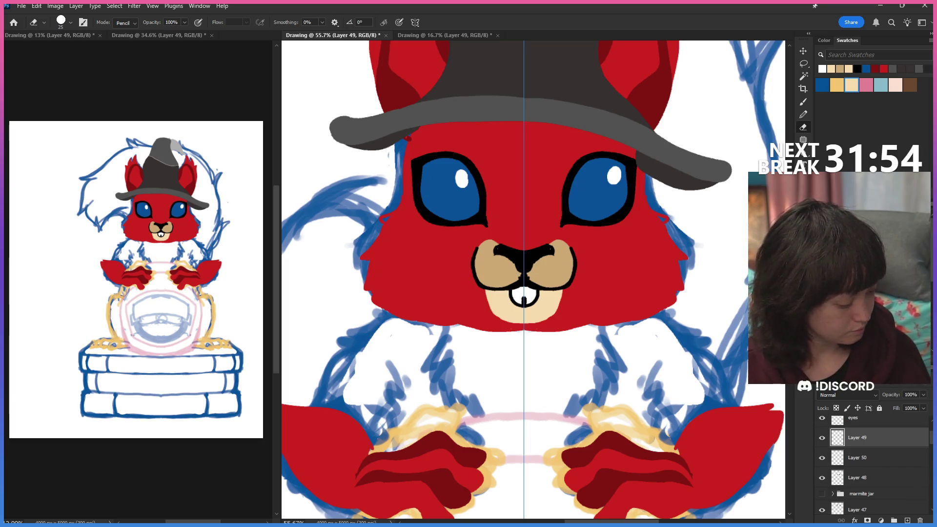
{"action": "scroll", "coordinate": [871, 461], "scroll_direction": "down", "scroll_amount": 2}
{"action": "scroll", "coordinate": [864, 461], "scroll_direction": "down", "scroll_amount": 2}
{"action": "left_click", "coordinate": [863, 441]}
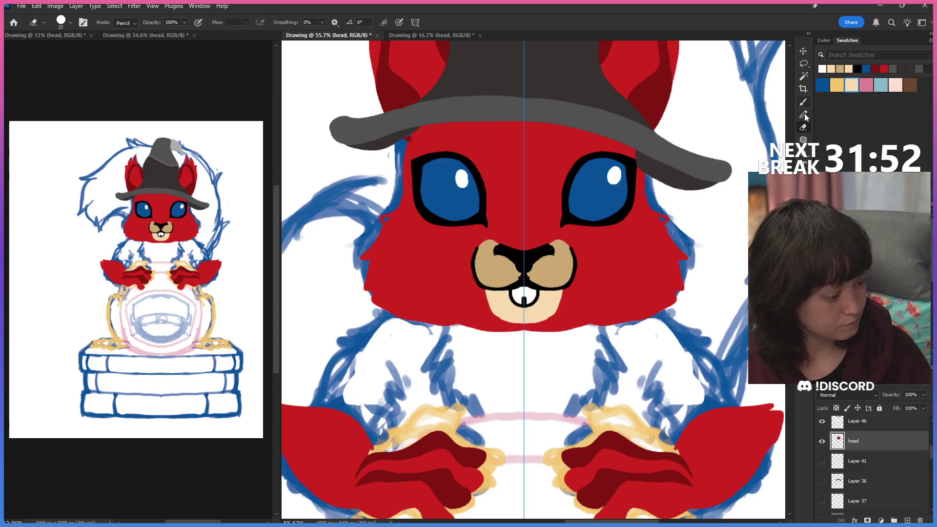
Sample the face's red and paint fur along the left cheek edge, erasing untidy patches.
{"action": "key", "text": "b"}
{"action": "left_click", "coordinate": [425, 247], "text": "alt"}
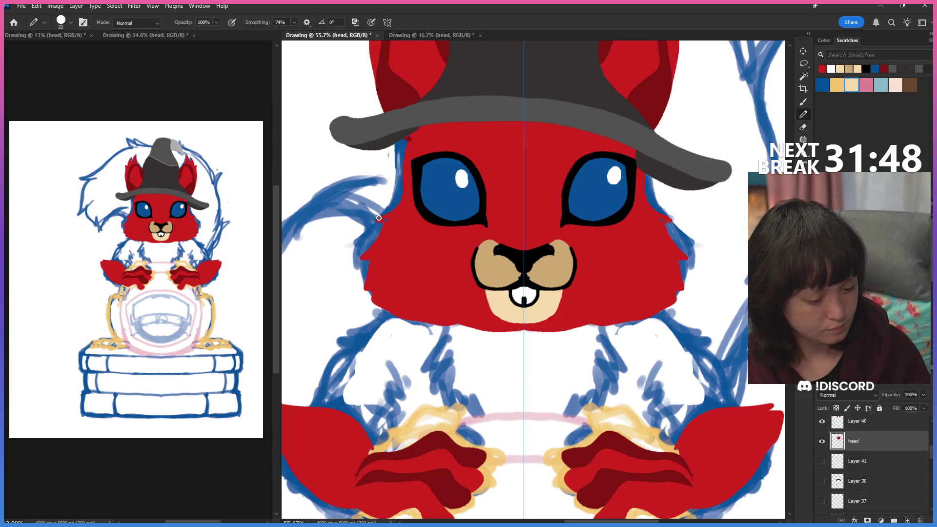
{"action": "left_click_drag", "start_coordinate": [389, 216], "coordinate": [364, 232]}
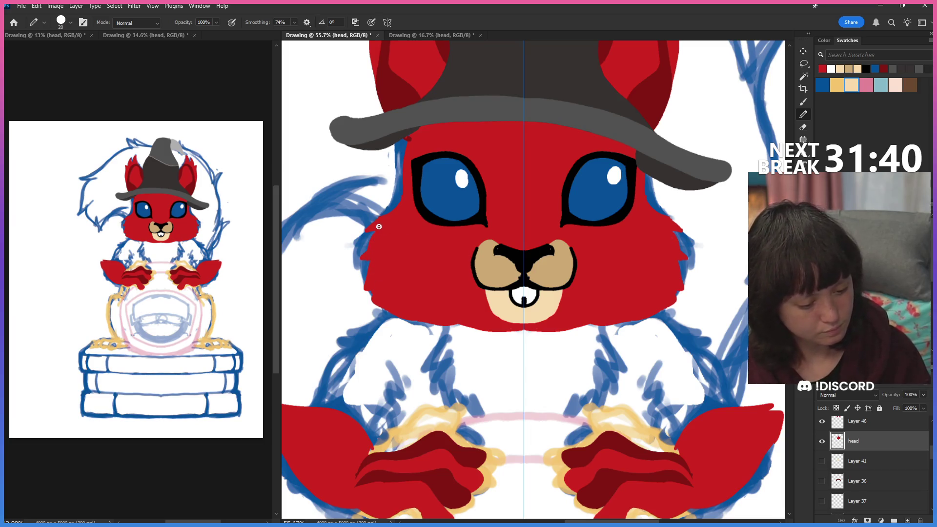
{"action": "left_click_drag", "start_coordinate": [359, 242], "coordinate": [367, 241]}
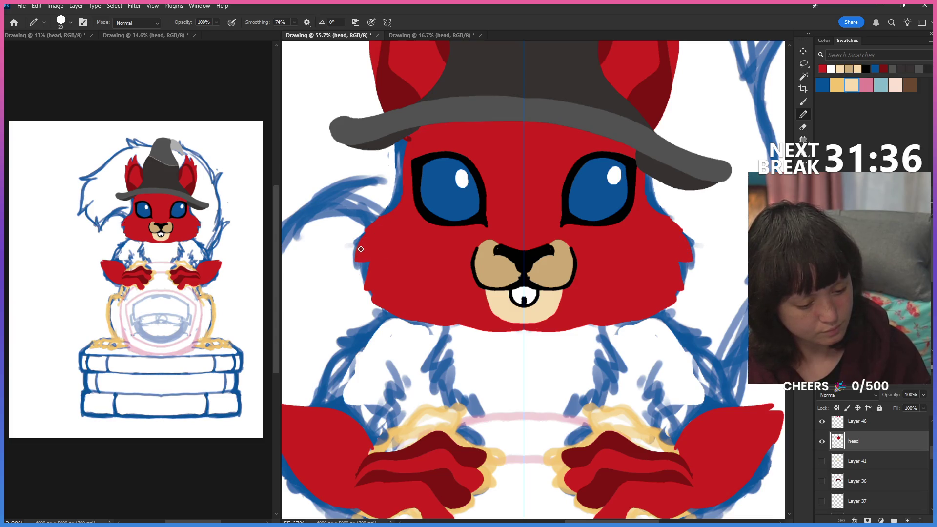
{"action": "key", "text": "e"}
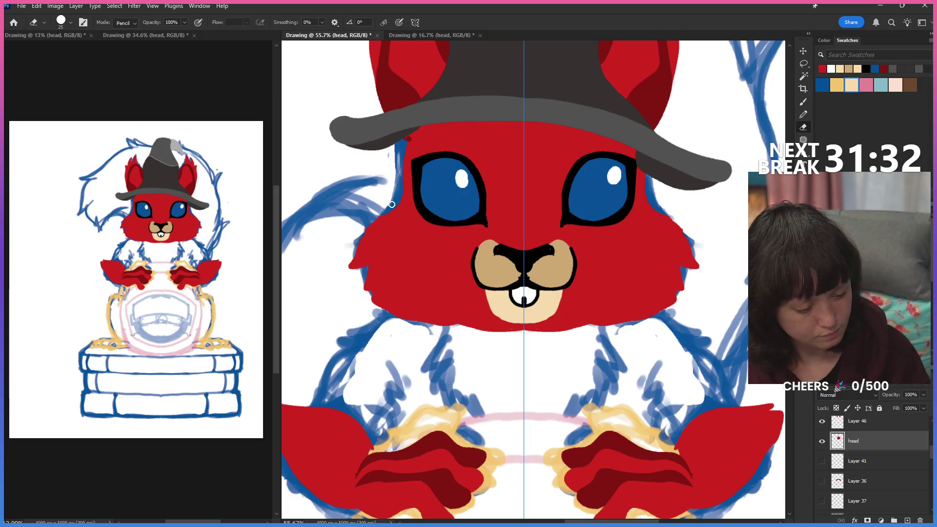
{"action": "left_click_drag", "start_coordinate": [351, 268], "coordinate": [362, 249]}
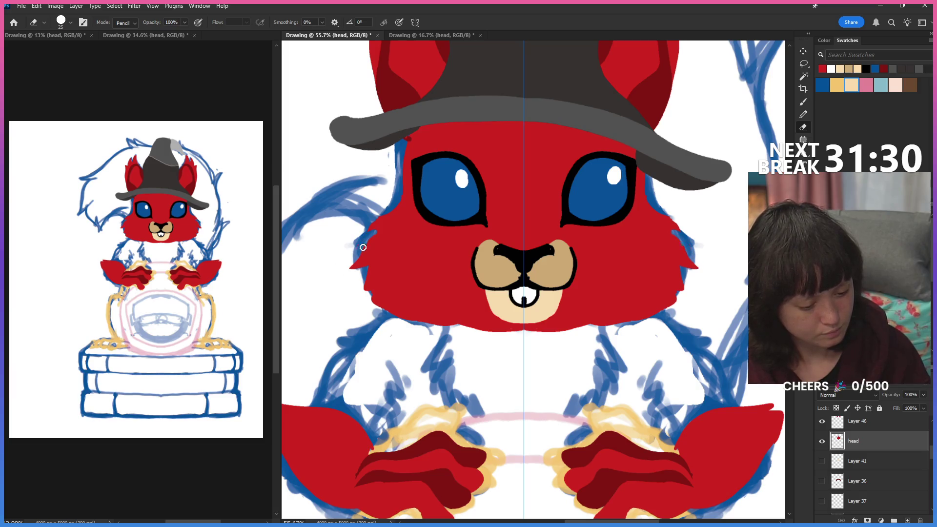
Draw a jagged fur edge down the left cheek and shape a pointed tuft by erasing.
{"action": "key", "text": "b"}
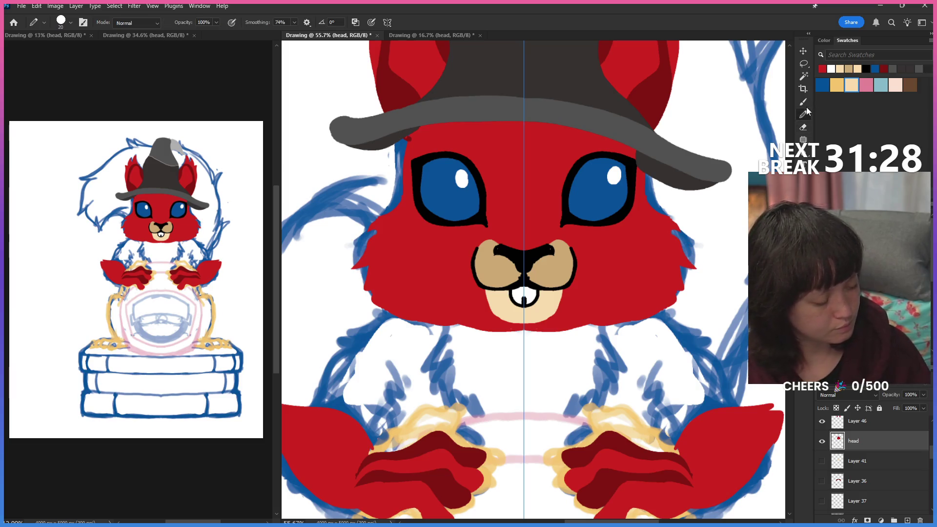
{"action": "left_click_drag", "start_coordinate": [389, 215], "coordinate": [358, 252]}
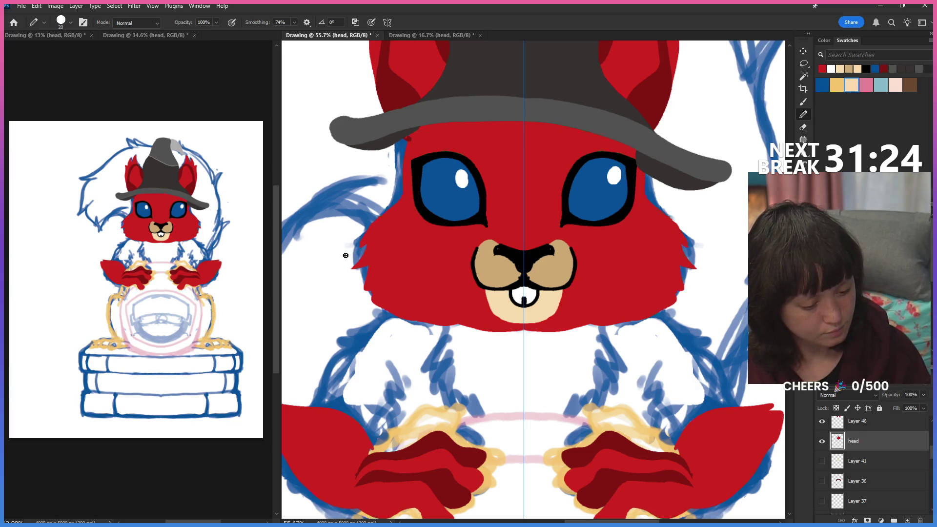
{"action": "key", "text": "e"}
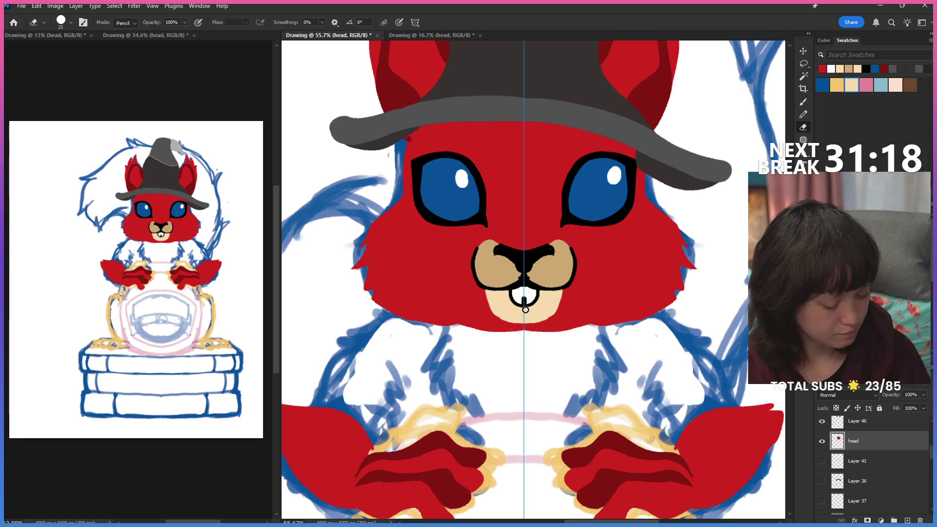
{"action": "key", "text": "b"}
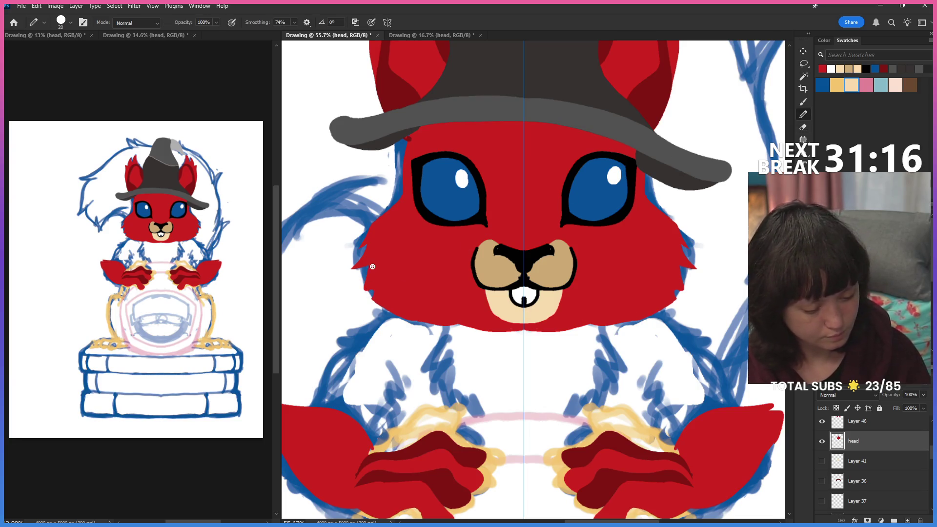
{"action": "left_click_drag", "start_coordinate": [370, 284], "coordinate": [362, 299]}
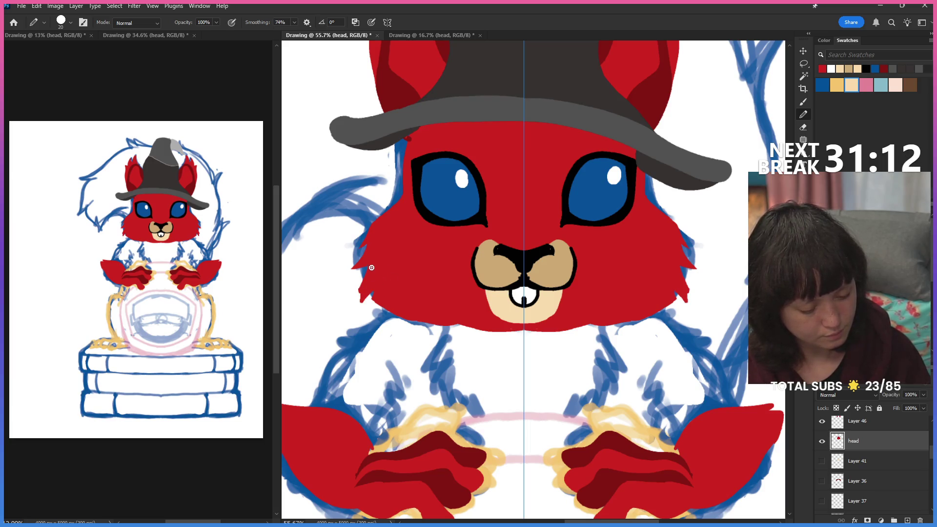
{"action": "key", "text": "e"}
{"action": "left_click_drag", "start_coordinate": [359, 277], "coordinate": [361, 299]}
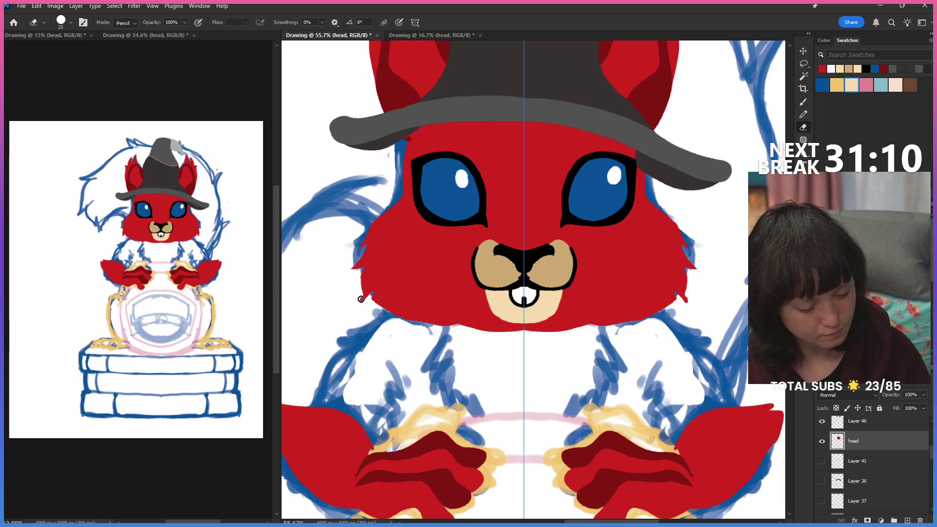
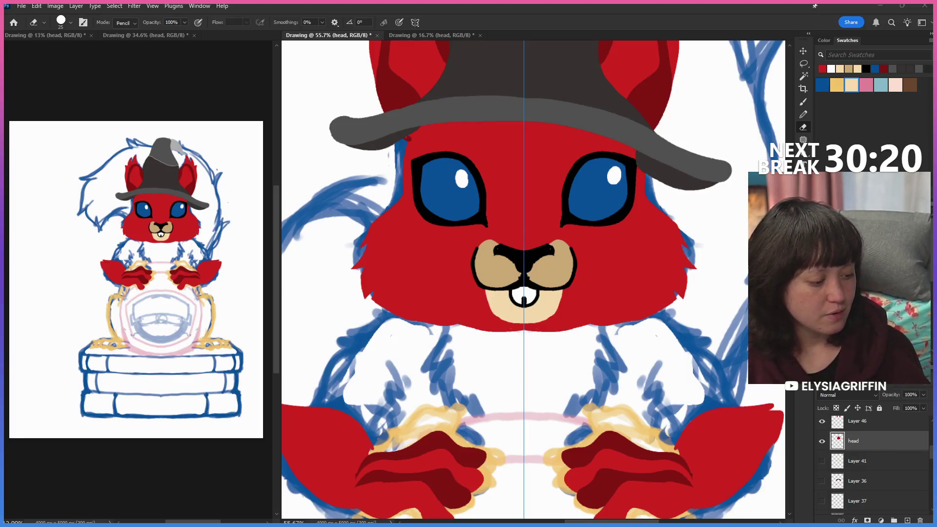
{"action": "scroll", "coordinate": [533, 279], "scroll_direction": "up", "scroll_amount": 2}
{"action": "scroll", "coordinate": [533, 280], "scroll_direction": "up", "scroll_amount": 1}
{"action": "scroll", "coordinate": [532, 279], "scroll_direction": "up", "scroll_amount": 1}
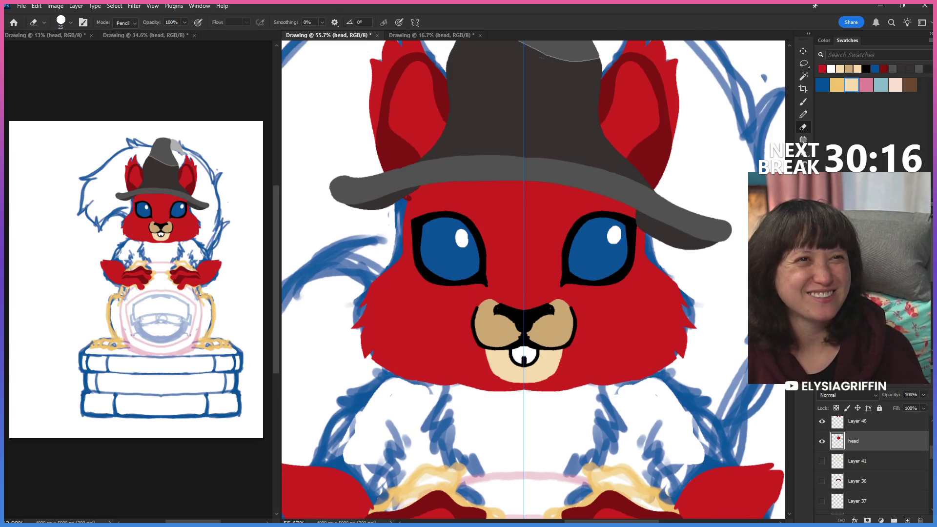
{"action": "scroll", "coordinate": [533, 279], "scroll_direction": "up", "scroll_amount": 1}
{"action": "scroll", "coordinate": [534, 279], "scroll_direction": "up", "scroll_amount": 1}
{"action": "scroll", "coordinate": [533, 279], "scroll_direction": "up", "scroll_amount": 1}
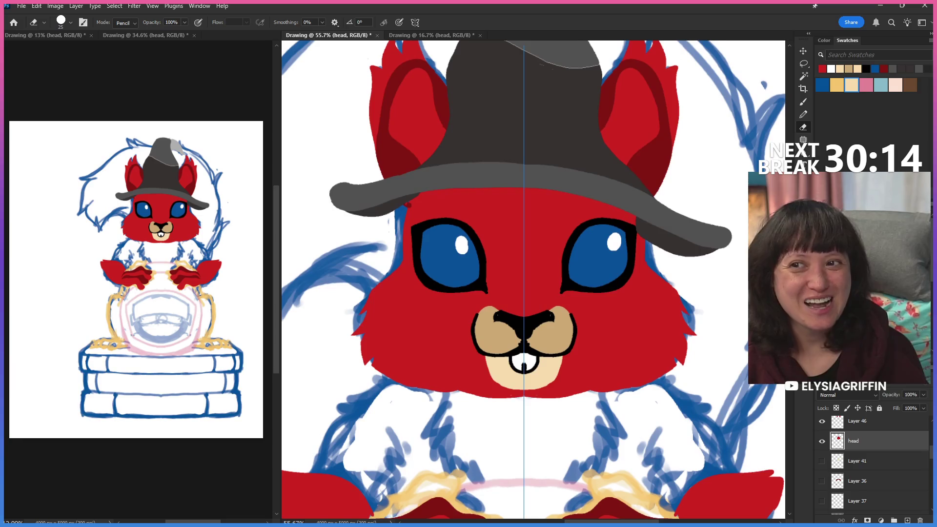
{"action": "scroll", "coordinate": [533, 279], "scroll_direction": "up", "scroll_amount": 1}
{"action": "scroll", "coordinate": [533, 280], "scroll_direction": "up", "scroll_amount": 1}
{"action": "scroll", "coordinate": [533, 280], "scroll_direction": "up", "scroll_amount": 2}
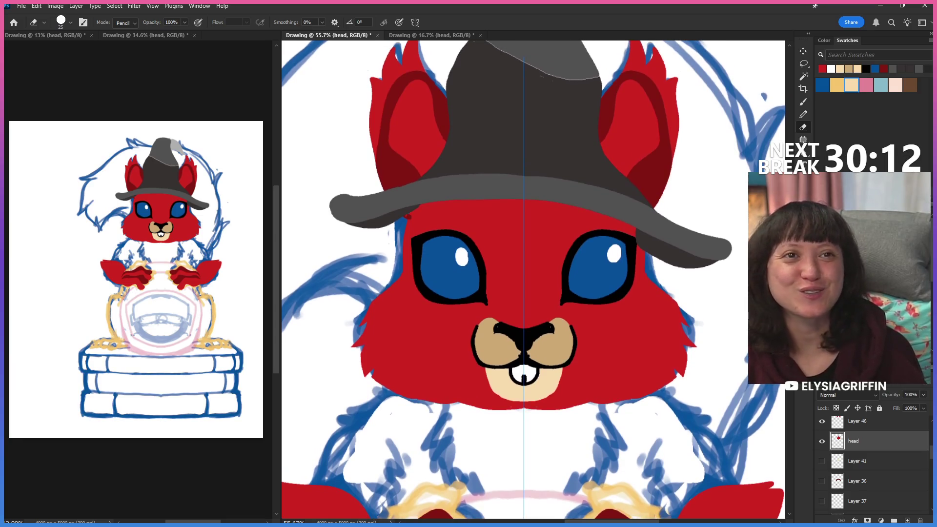
{"action": "scroll", "coordinate": [533, 280], "scroll_direction": "down", "scroll_amount": 3}
{"action": "scroll", "coordinate": [533, 279], "scroll_direction": "down", "scroll_amount": 2}
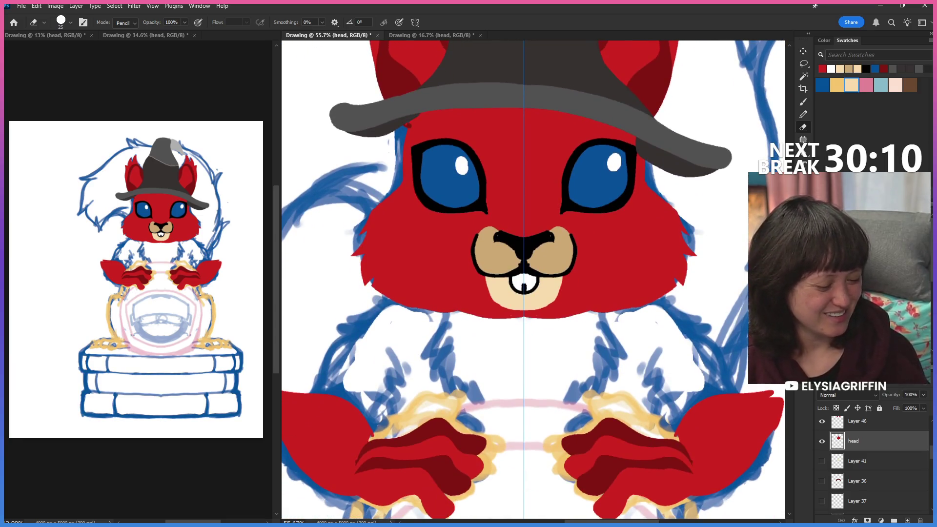
Reveal the squirrel's tan chest, dark red arms and feet, foot strokes and cream belly layers.
{"action": "left_click", "coordinate": [821, 461]}
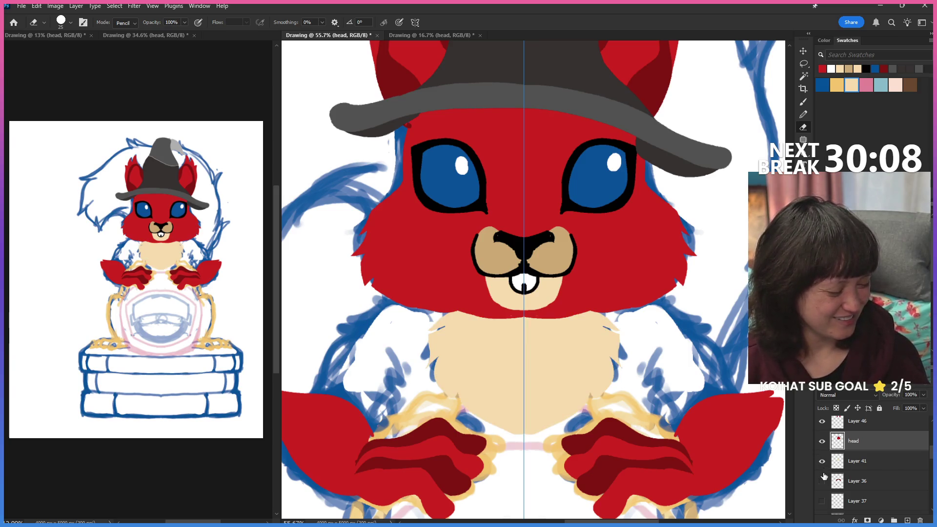
{"action": "left_click", "coordinate": [821, 481]}
{"action": "left_click", "coordinate": [821, 501]}
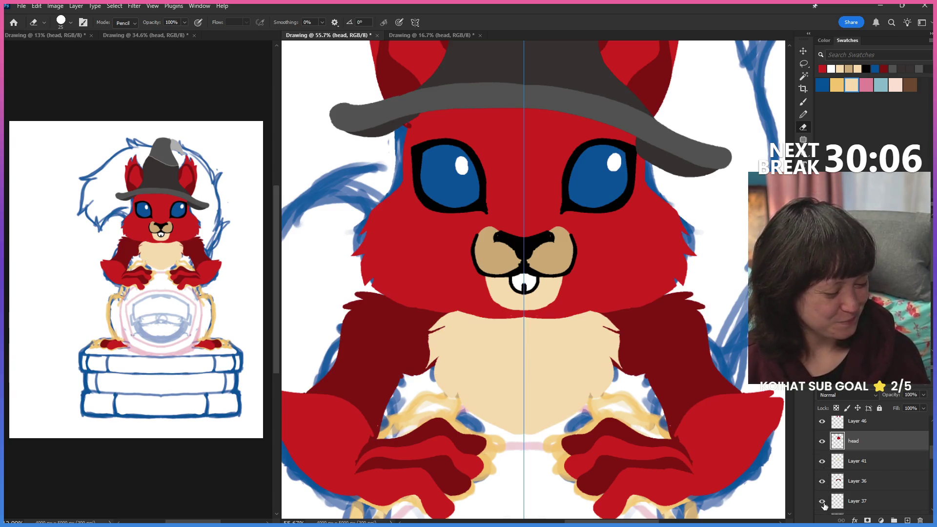
{"action": "scroll", "coordinate": [883, 467], "scroll_direction": "down", "scroll_amount": 2}
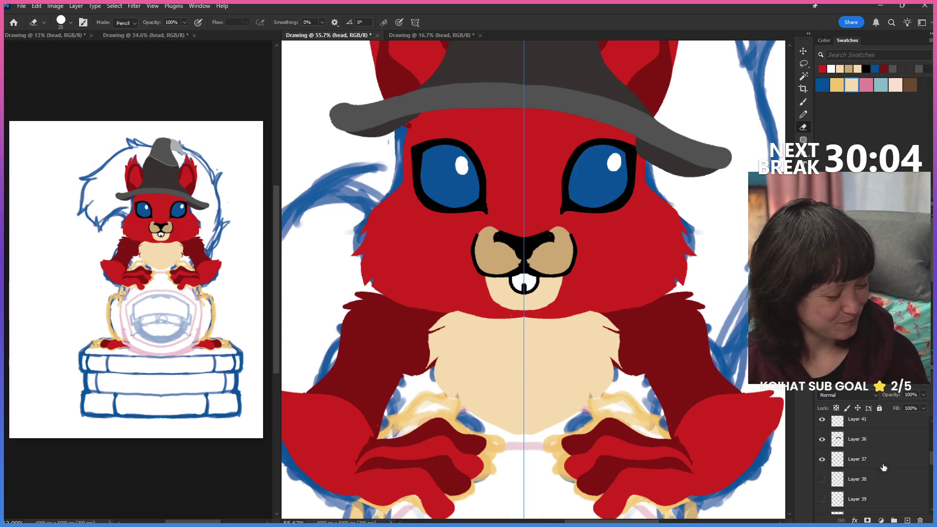
{"action": "left_click", "coordinate": [822, 498]}
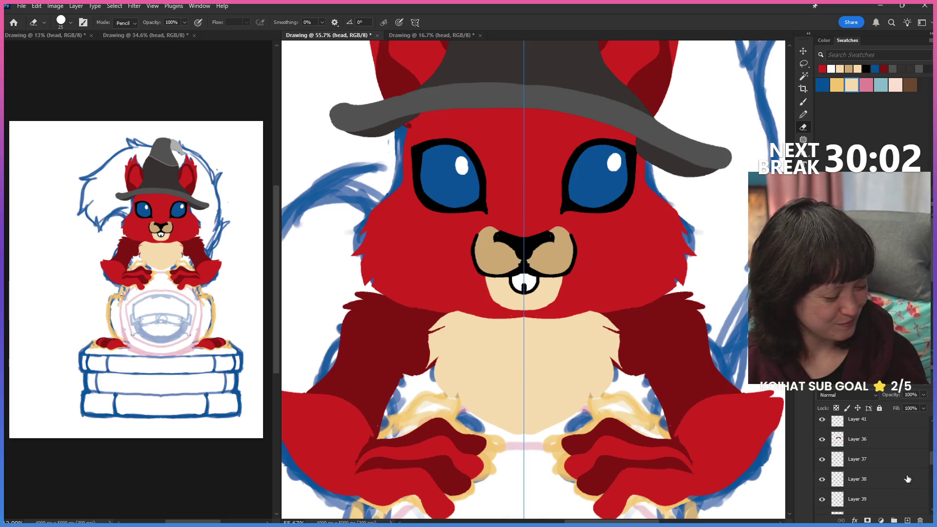
{"action": "scroll", "coordinate": [930, 473], "scroll_direction": "down", "scroll_amount": 2}
{"action": "left_click", "coordinate": [822, 477]}
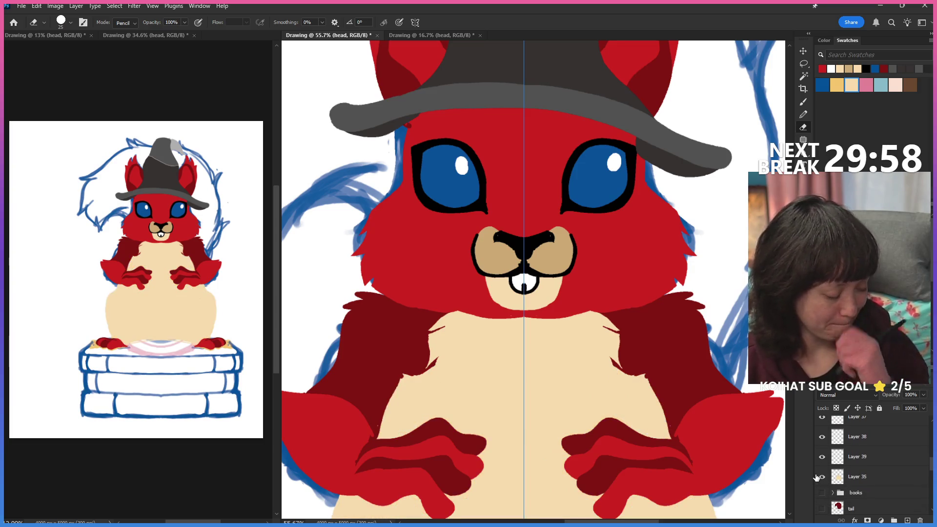
Reveal the coloured book stack, the Marmite jar in its paws and the dark red tail.
{"action": "left_click", "coordinate": [822, 493]}
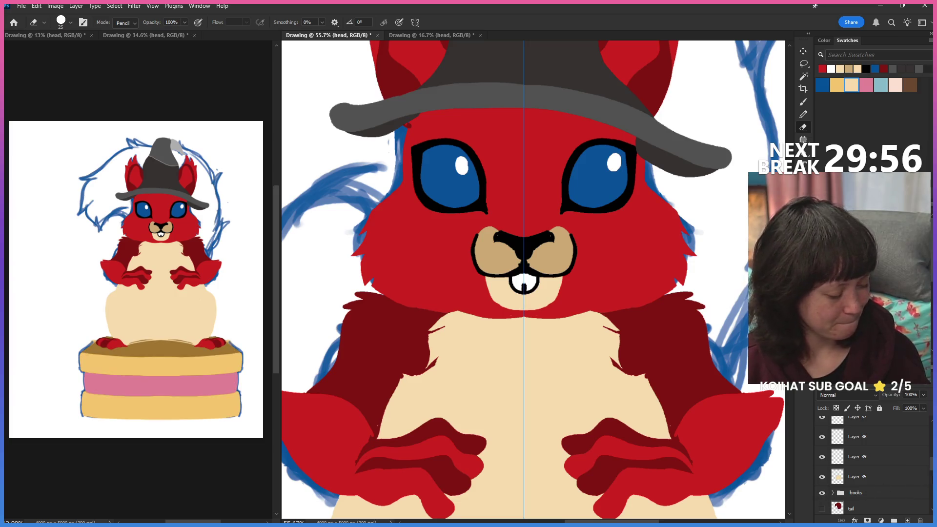
{"action": "scroll", "coordinate": [864, 461], "scroll_direction": "up", "scroll_amount": 2}
{"action": "left_click", "coordinate": [822, 427]}
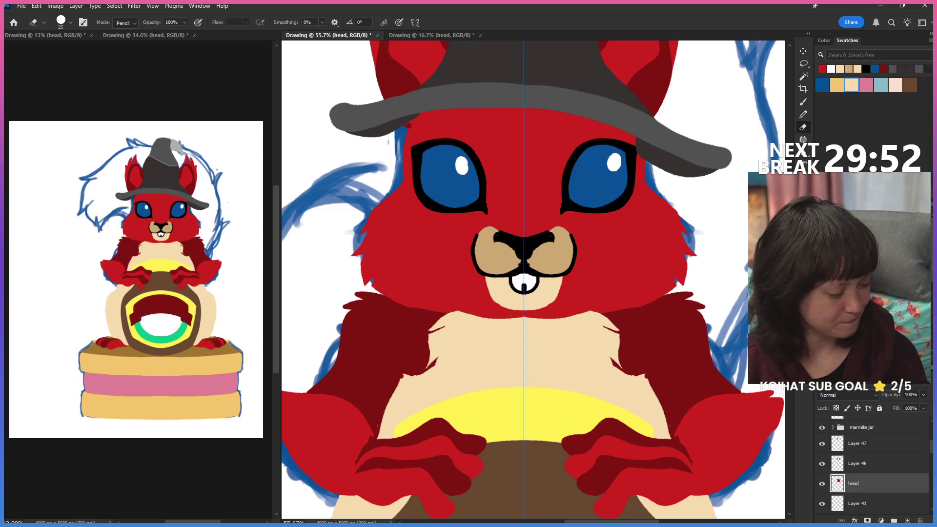
{"action": "scroll", "coordinate": [822, 454], "scroll_direction": "down", "scroll_amount": 3}
{"action": "scroll", "coordinate": [822, 454], "scroll_direction": "down", "scroll_amount": 3}
{"action": "scroll", "coordinate": [822, 454], "scroll_direction": "down", "scroll_amount": 3}
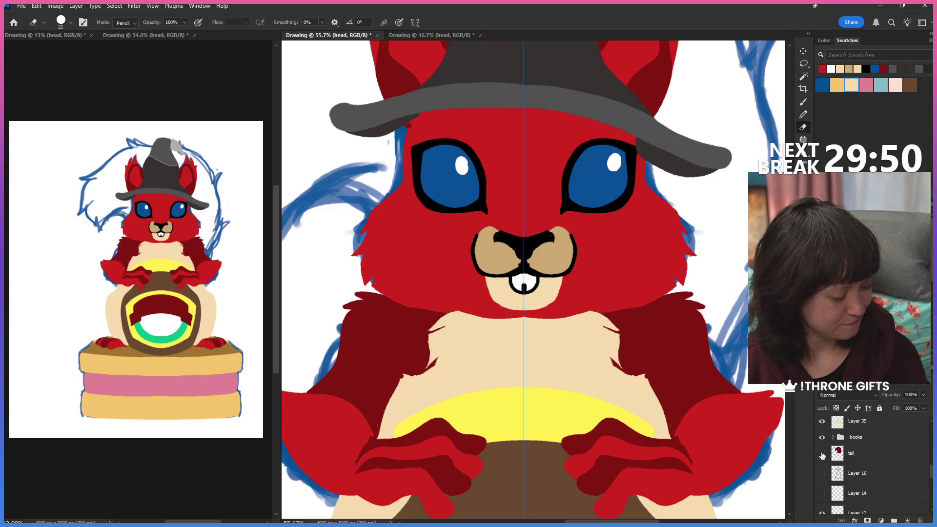
{"action": "left_click", "coordinate": [822, 454]}
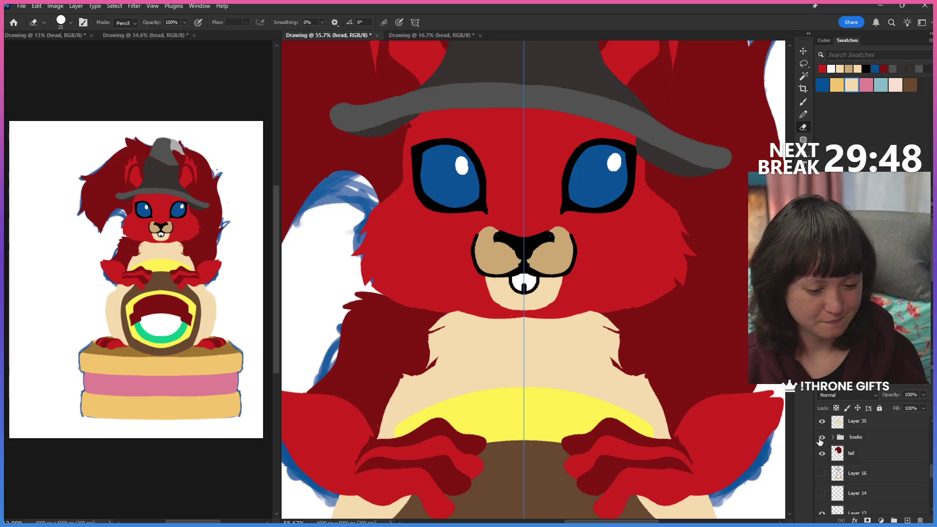
{"action": "key", "text": "ctrl+minus"}
{"action": "key", "text": "ctrl+minus"}
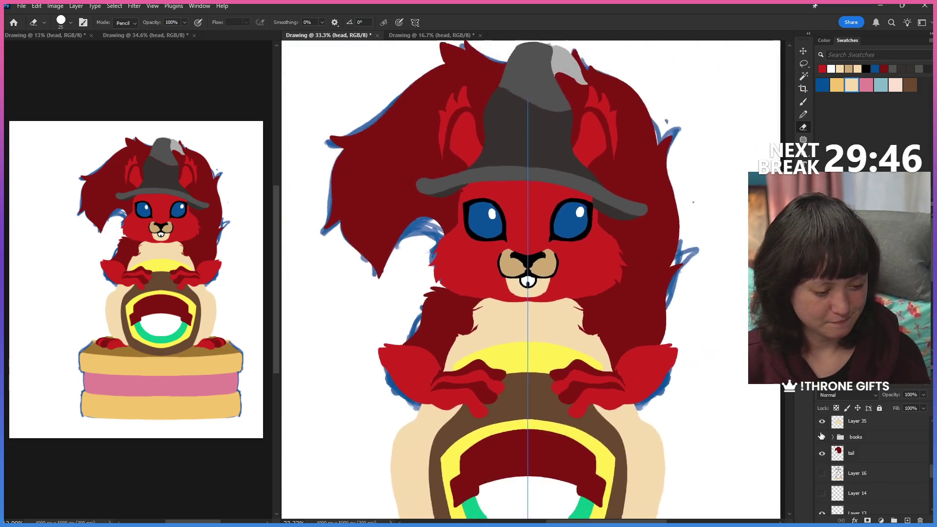
{"action": "key", "text": "ctrl+minus"}
{"action": "key", "text": "ctrl+minus"}
{"action": "key", "text": "ctrl+minus"}
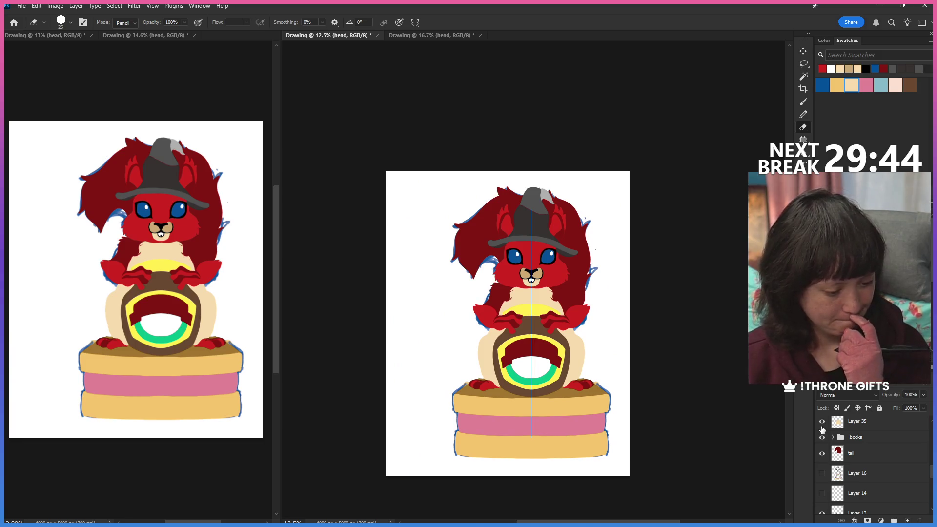
{"action": "left_click", "coordinate": [870, 453]}
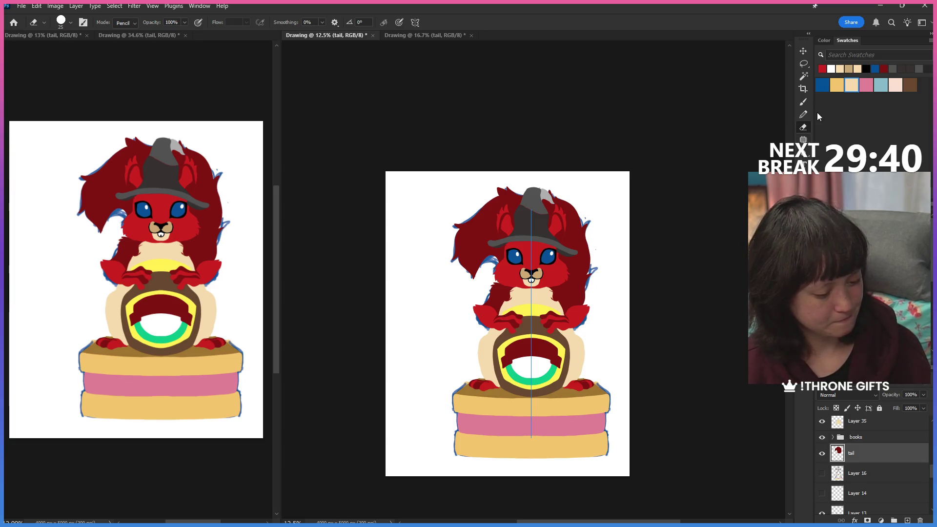
{"action": "key", "text": "z"}
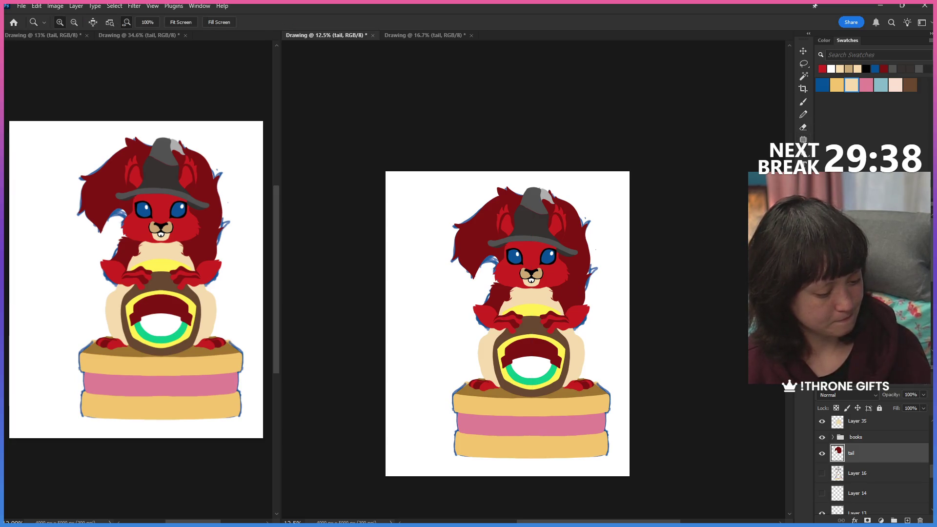
{"action": "scroll", "coordinate": [654, 234], "scroll_direction": "up", "scroll_amount": 3}
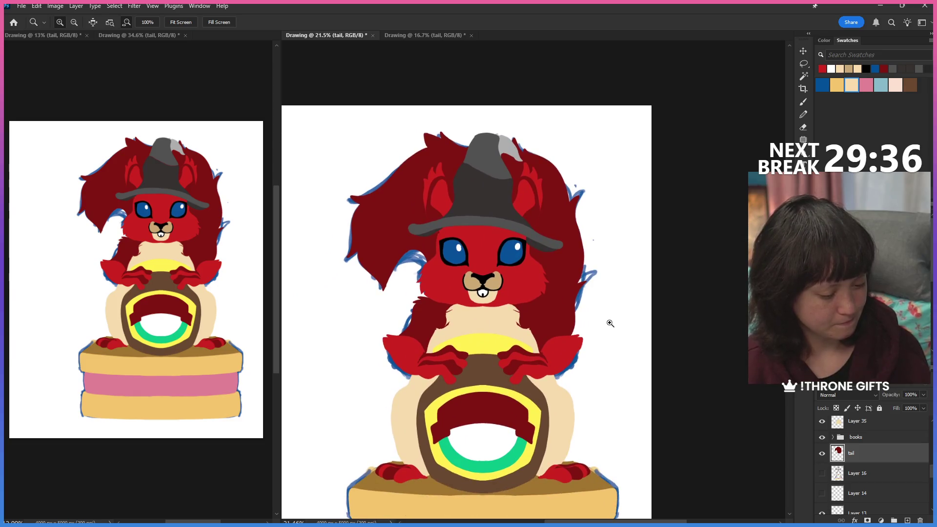
{"action": "scroll", "coordinate": [871, 469], "scroll_direction": "up", "scroll_amount": 3}
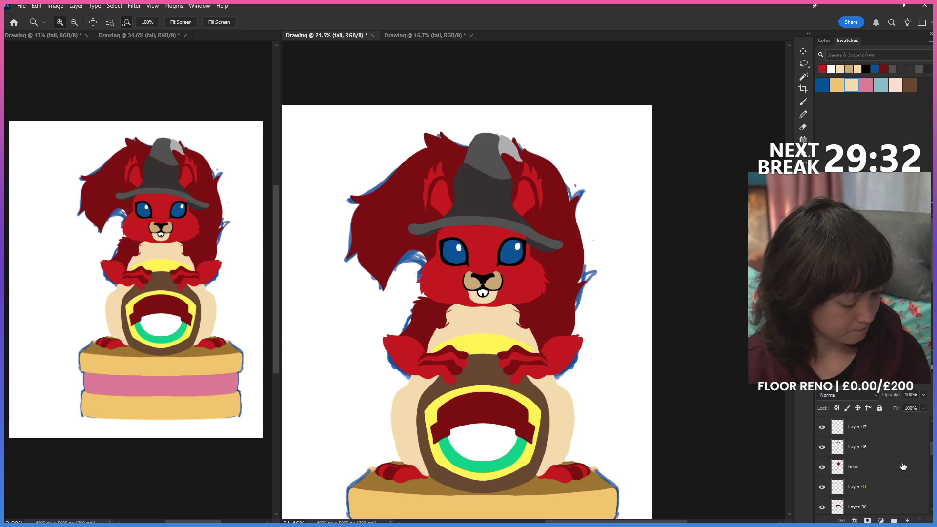
{"action": "scroll", "coordinate": [907, 466], "scroll_direction": "up", "scroll_amount": 2}
{"action": "scroll", "coordinate": [845, 454], "scroll_direction": "up", "scroll_amount": 4}
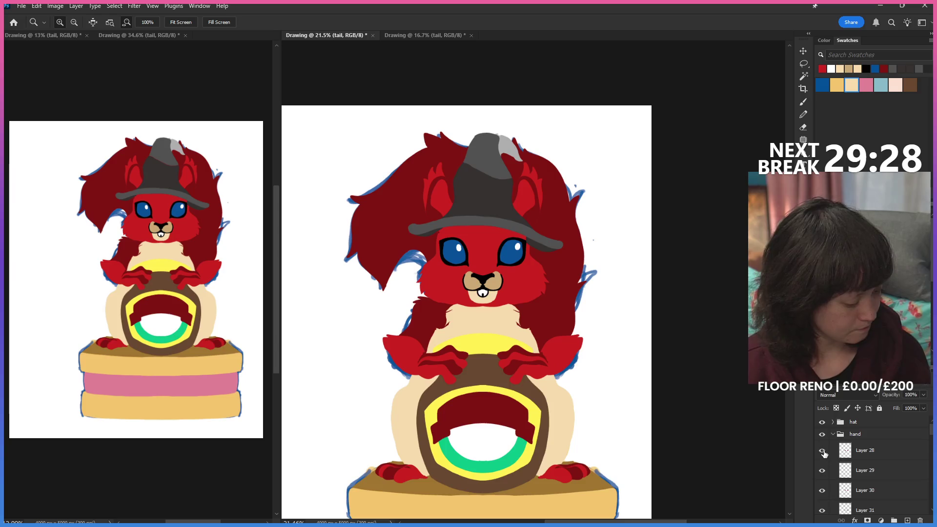
{"action": "scroll", "coordinate": [846, 455], "scroll_direction": "down", "scroll_amount": 2}
{"action": "scroll", "coordinate": [873, 448], "scroll_direction": "down", "scroll_amount": 1}
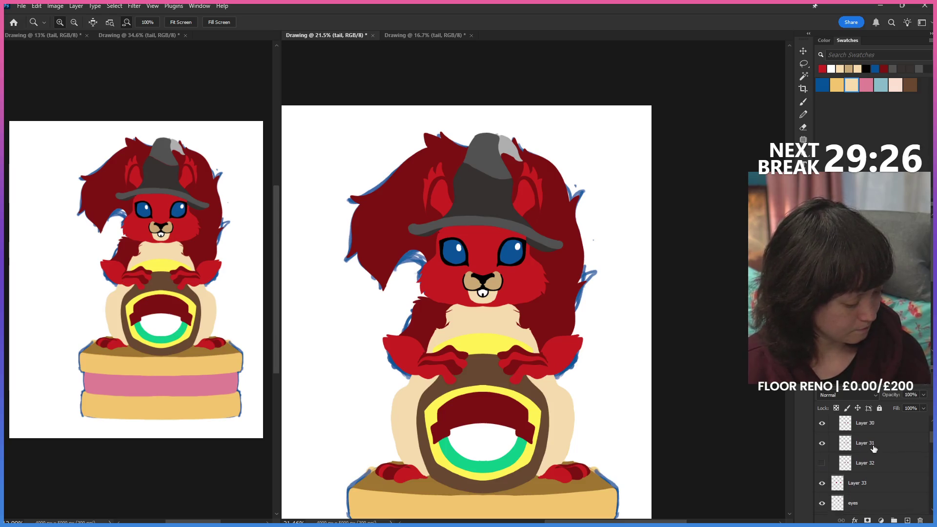
{"action": "left_click", "coordinate": [822, 443]}
{"action": "left_click", "coordinate": [822, 442]}
{"action": "left_click", "coordinate": [821, 483]}
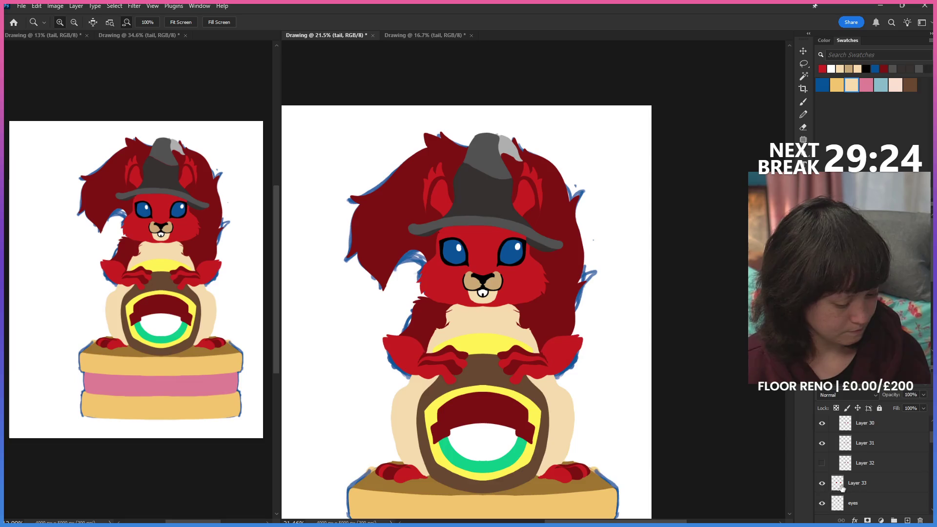
{"action": "left_click", "coordinate": [864, 483]}
{"action": "key", "text": "g"}
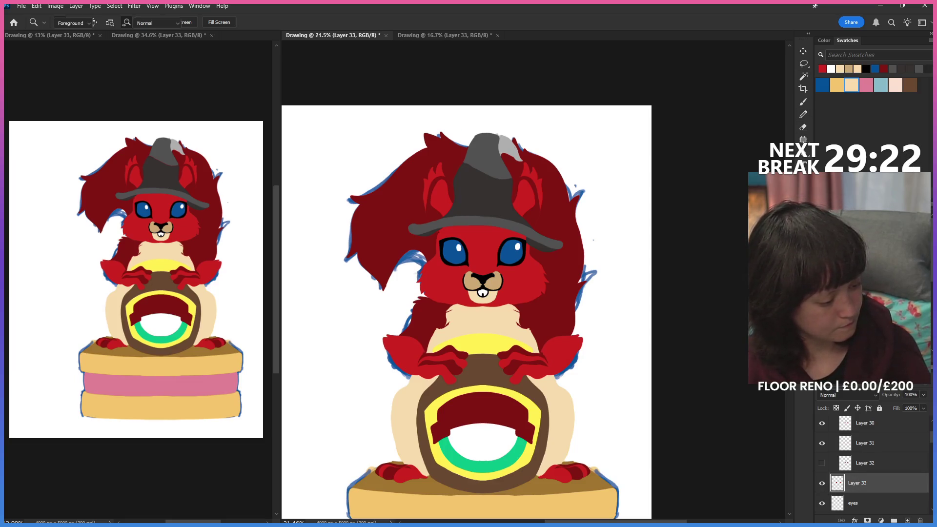
Sample the tail's dark red and fill the squirrel's arm with it.
{"action": "left_click", "coordinate": [550, 315], "text": "alt"}
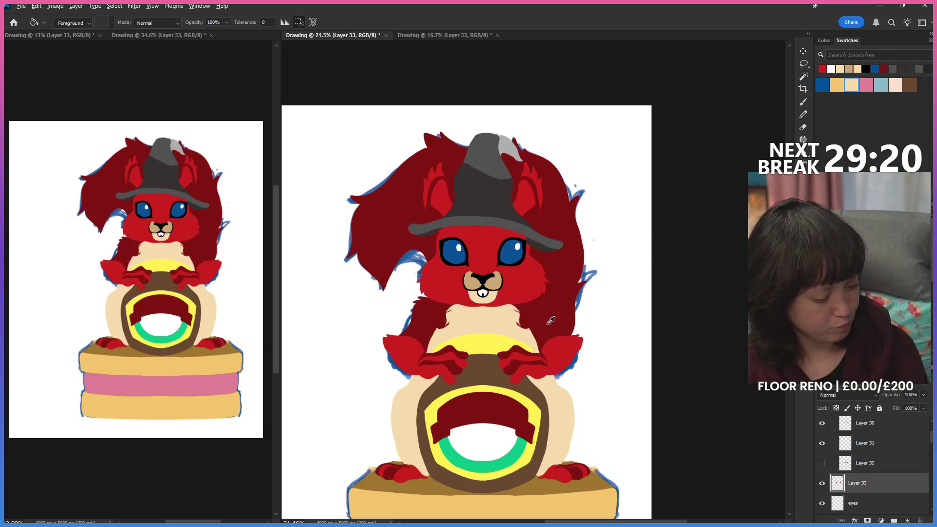
{"action": "left_click", "coordinate": [802, 182]}
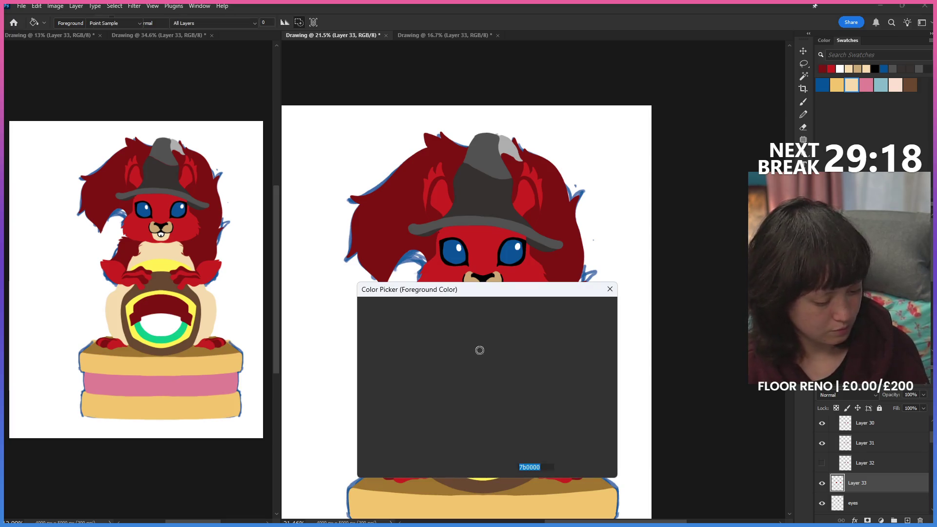
{"action": "left_click", "coordinate": [593, 308]}
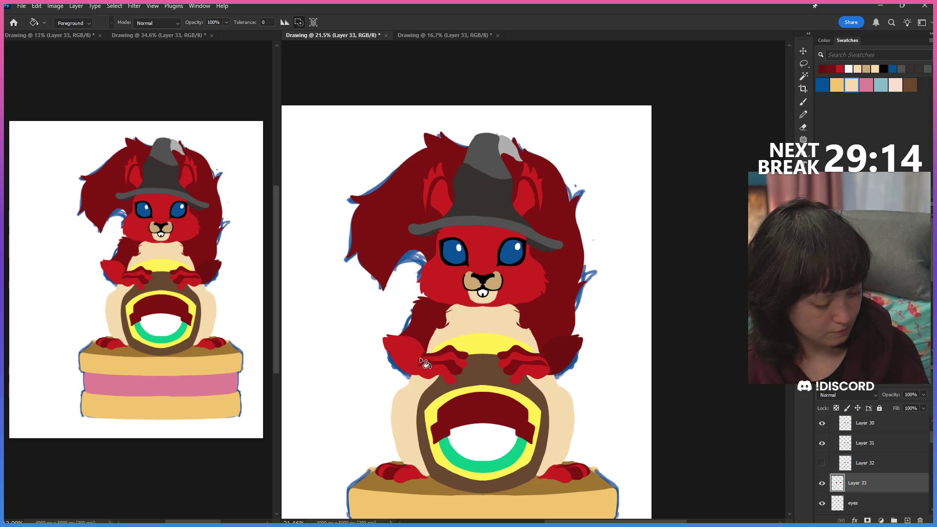
{"action": "left_click", "coordinate": [420, 357]}
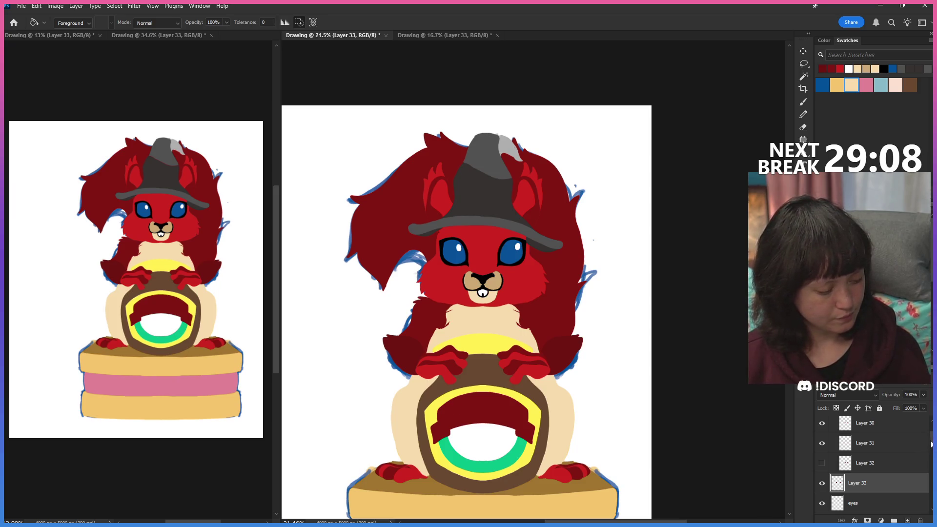
{"action": "scroll", "coordinate": [878, 461], "scroll_direction": "down", "scroll_amount": 5}
{"action": "scroll", "coordinate": [870, 461], "scroll_direction": "down", "scroll_amount": 2}
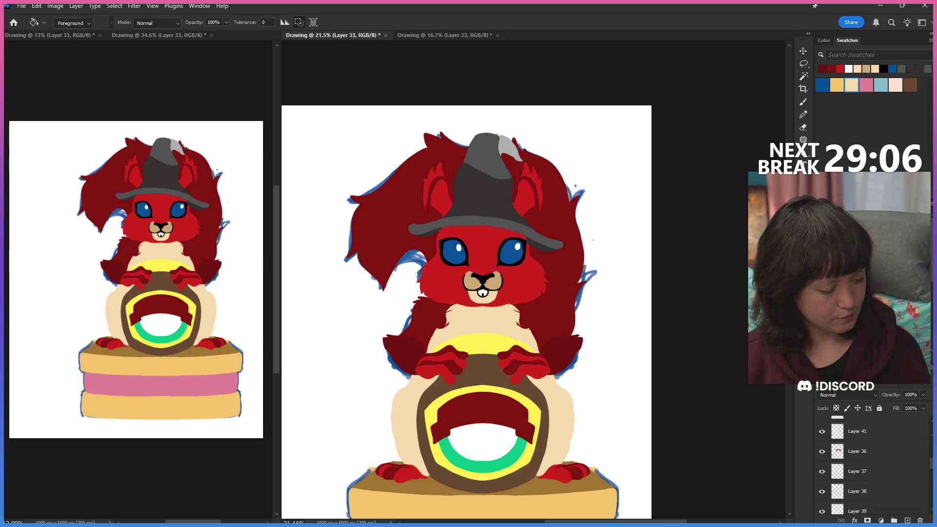
{"action": "scroll", "coordinate": [870, 461], "scroll_direction": "down", "scroll_amount": 2}
{"action": "scroll", "coordinate": [871, 461], "scroll_direction": "down", "scroll_amount": 1}
{"action": "scroll", "coordinate": [871, 461], "scroll_direction": "down", "scroll_amount": 2}
{"action": "scroll", "coordinate": [870, 461], "scroll_direction": "up", "scroll_amount": 1}
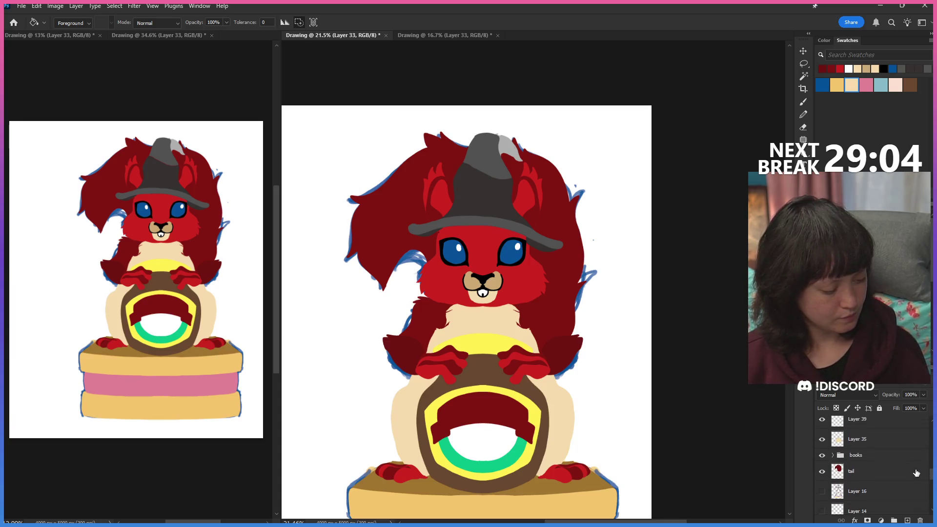
Select the tail layer and fill the tail with the darker red 690303.
{"action": "left_click", "coordinate": [871, 470]}
{"action": "left_click", "coordinate": [805, 193]}
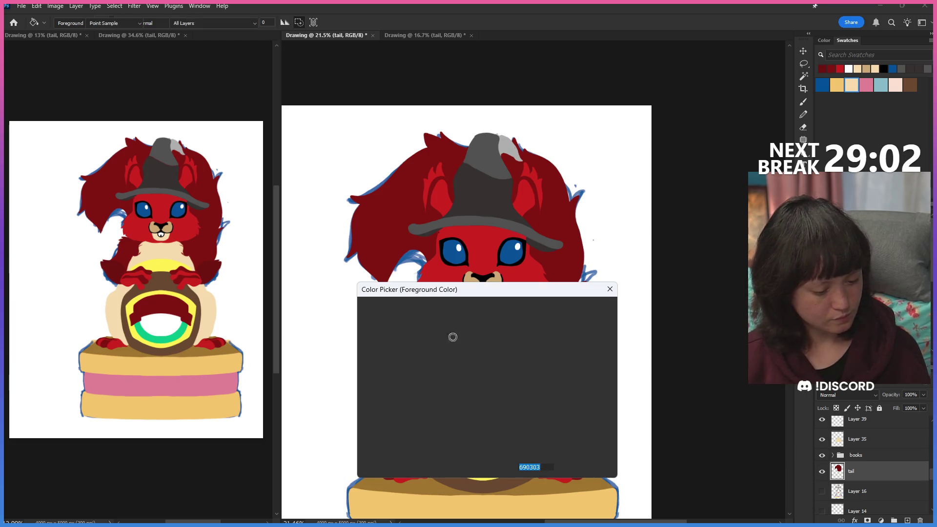
{"action": "left_click", "coordinate": [583, 309]}
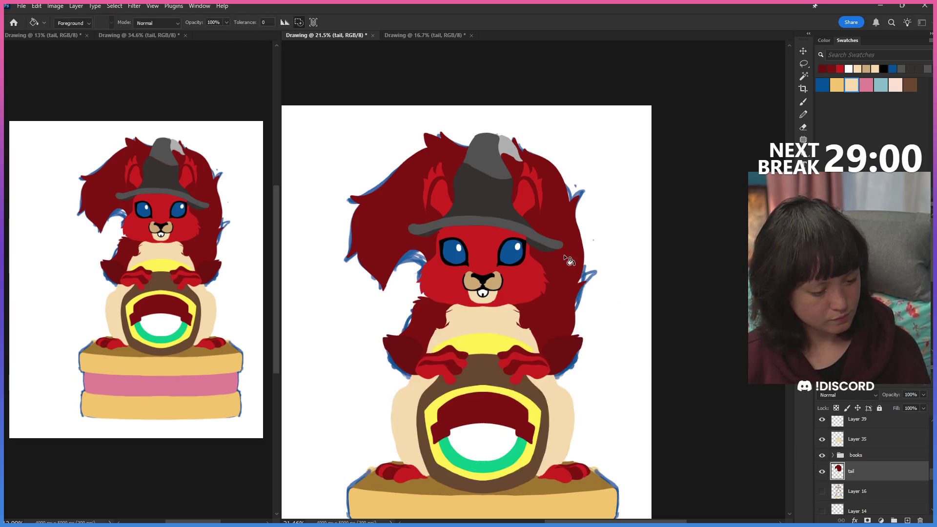
{"action": "left_click", "coordinate": [565, 253]}
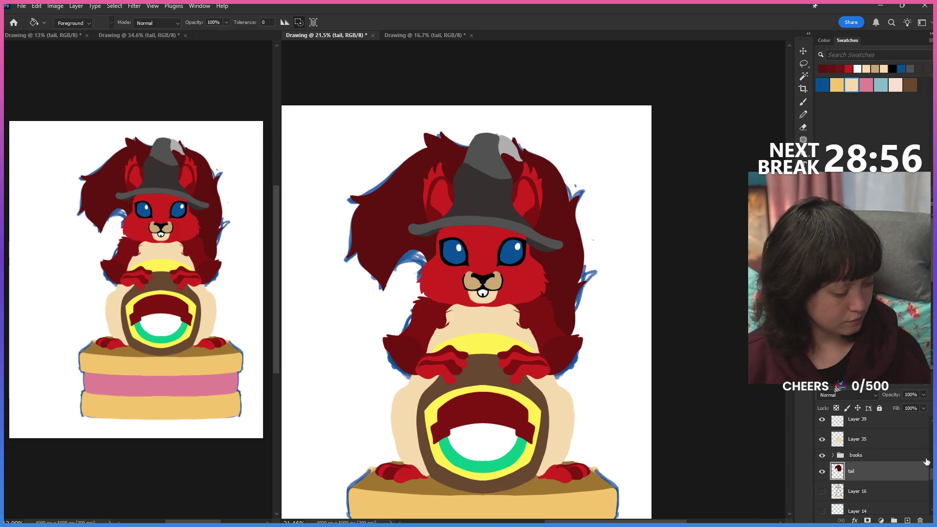
{"action": "scroll", "coordinate": [871, 468], "scroll_direction": "up", "scroll_amount": 5}
{"action": "scroll", "coordinate": [871, 468], "scroll_direction": "up", "scroll_amount": 3}
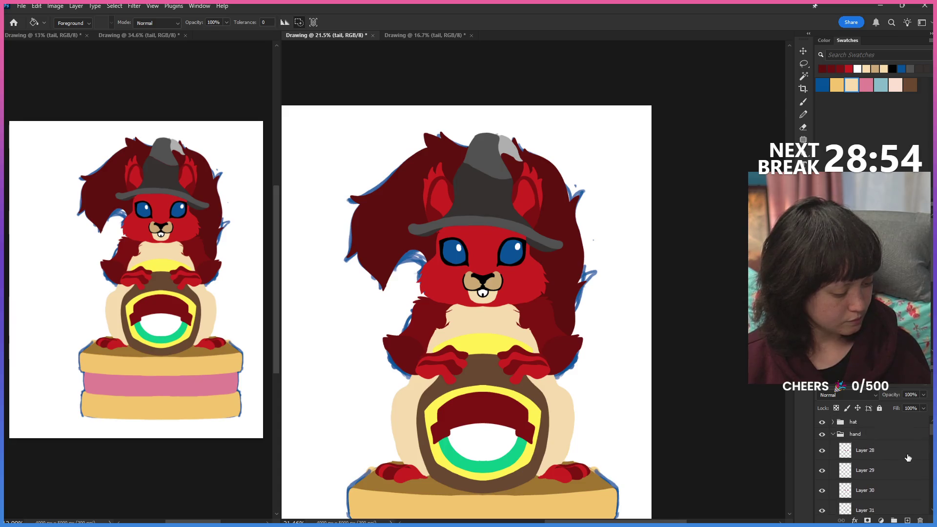
Check Layer 28's paw shape and set the foreground colour to dark red #860606.
{"action": "left_click", "coordinate": [824, 451]}
{"action": "left_click", "coordinate": [822, 450]}
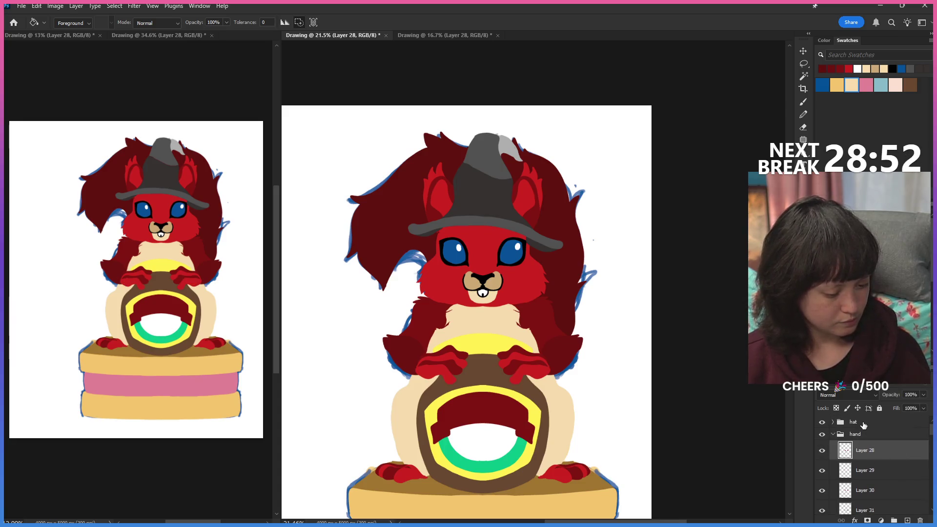
{"action": "left_click", "coordinate": [550, 323], "text": "alt"}
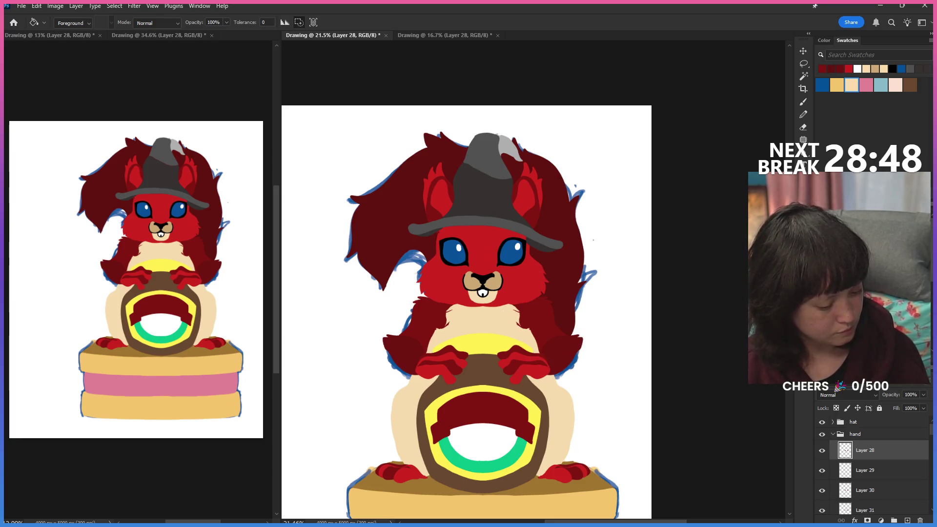
{"action": "left_click", "coordinate": [803, 289]}
{"action": "left_click", "coordinate": [481, 371]}
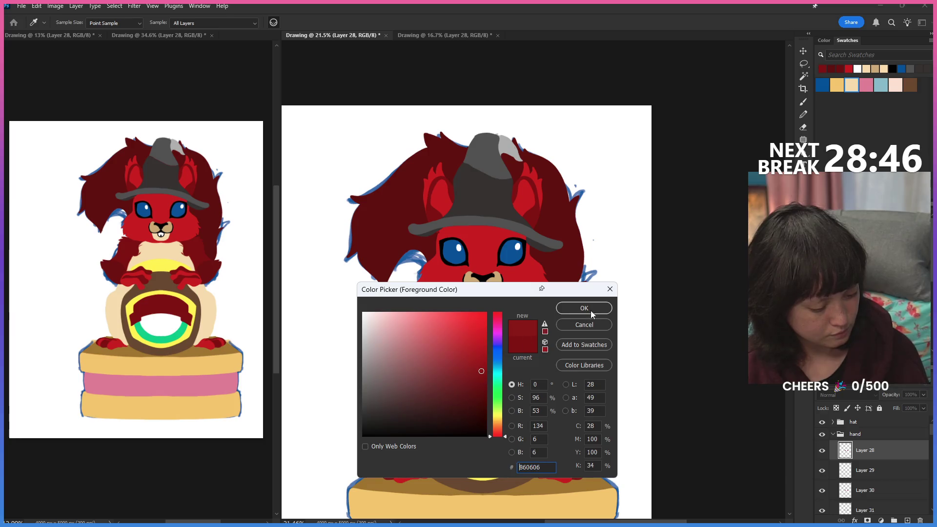
{"action": "key", "text": "Return"}
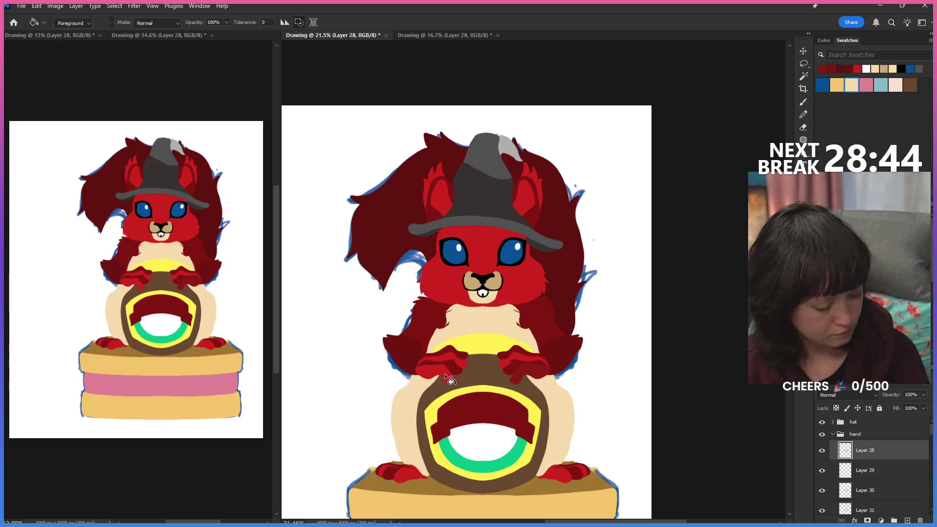
Fill the paw layers dark maroon, check Layer 28, hide Layer 32 and select Layer 33.
{"action": "left_click", "coordinate": [867, 477]}
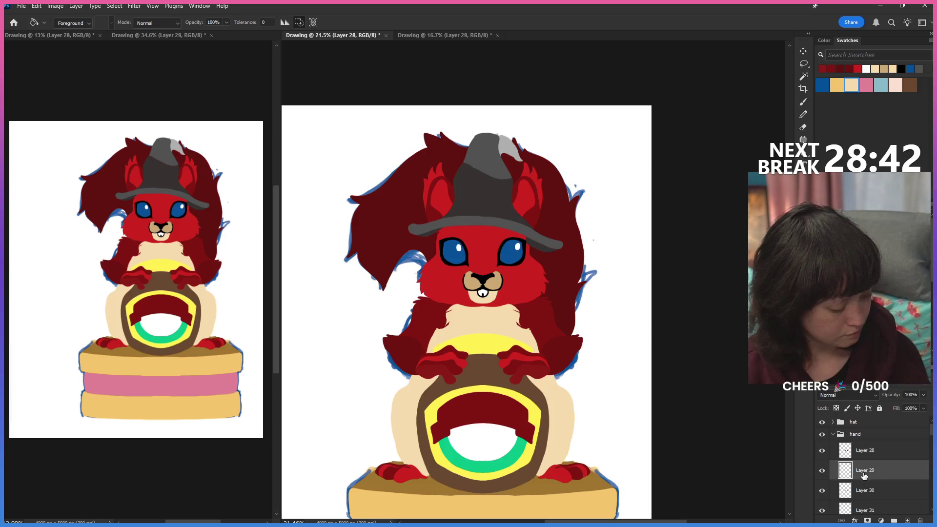
{"action": "left_click", "coordinate": [852, 492]}
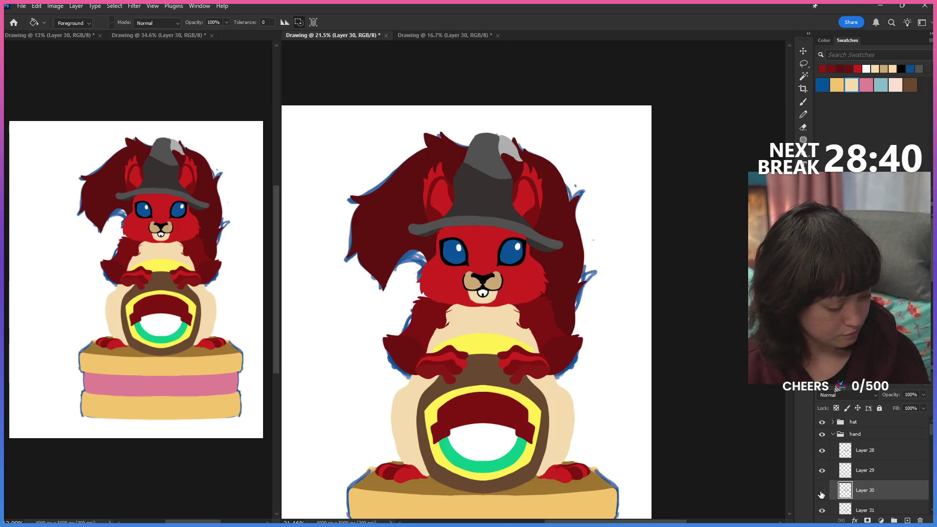
{"action": "left_click", "coordinate": [454, 360]}
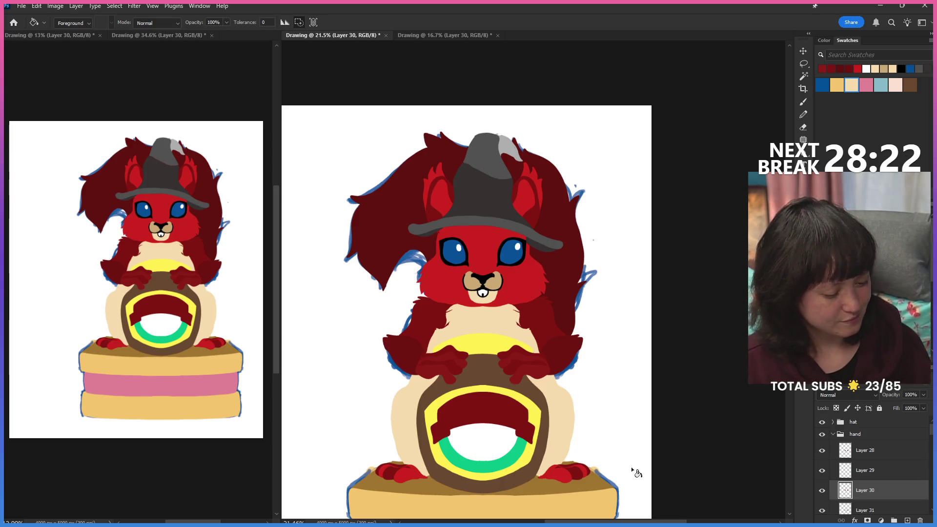
{"action": "scroll", "coordinate": [466, 308], "scroll_direction": "down", "scroll_amount": 1}
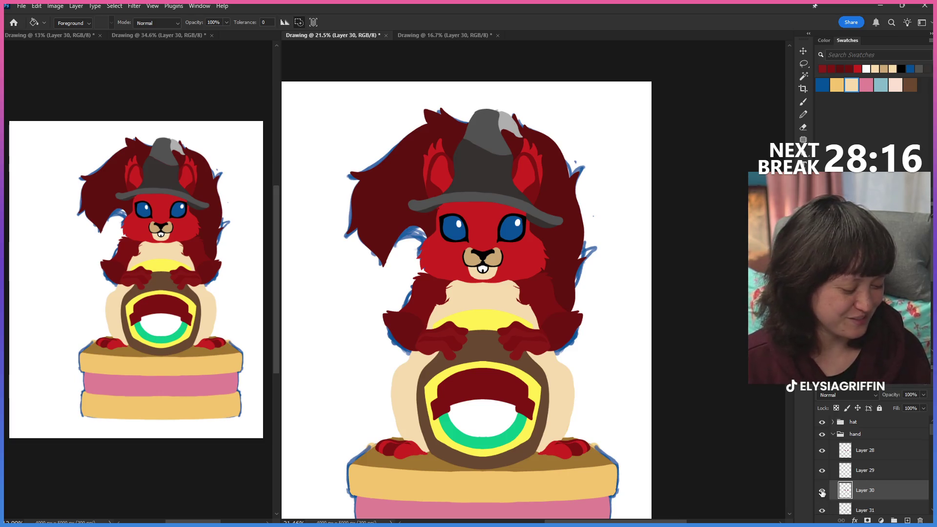
{"action": "left_click", "coordinate": [822, 451]}
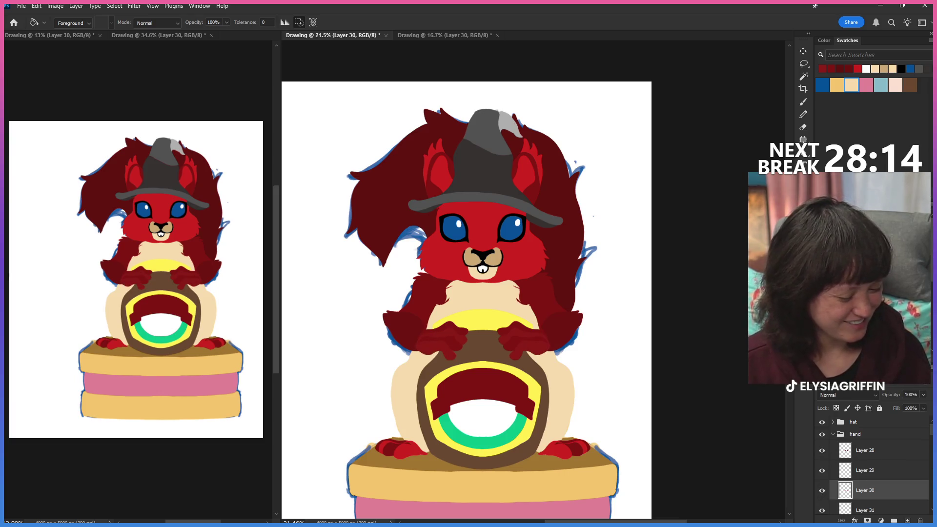
{"action": "scroll", "coordinate": [871, 462], "scroll_direction": "down", "scroll_amount": 2}
{"action": "left_click", "coordinate": [823, 475]}
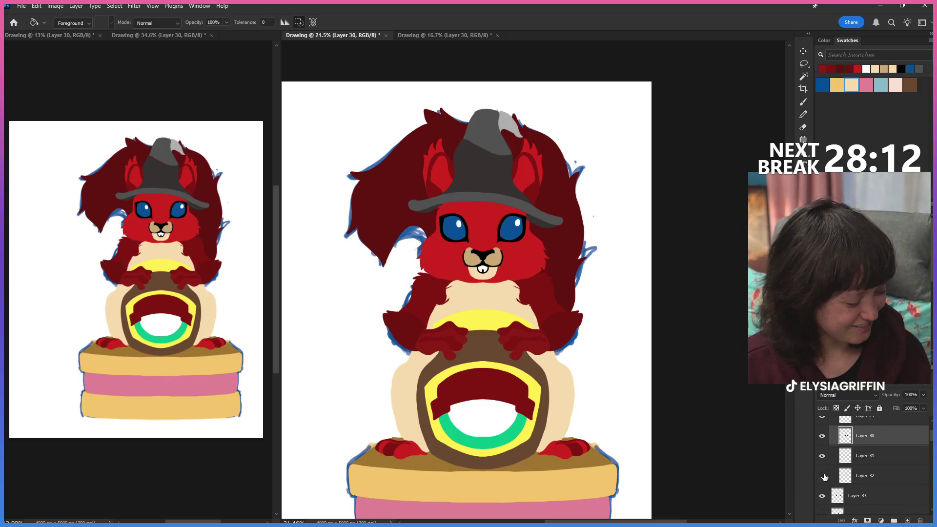
{"action": "scroll", "coordinate": [930, 442], "scroll_direction": "up", "scroll_amount": 2}
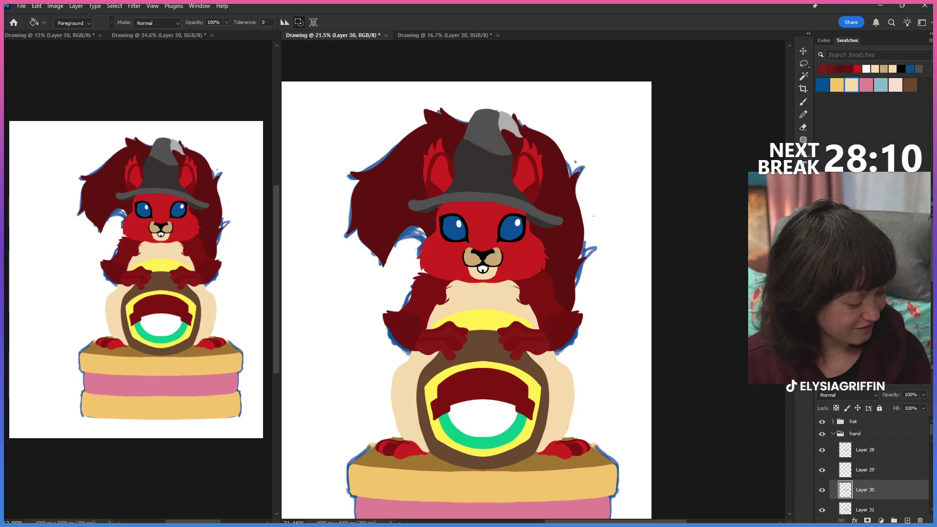
{"action": "scroll", "coordinate": [930, 431], "scroll_direction": "down", "scroll_amount": 2}
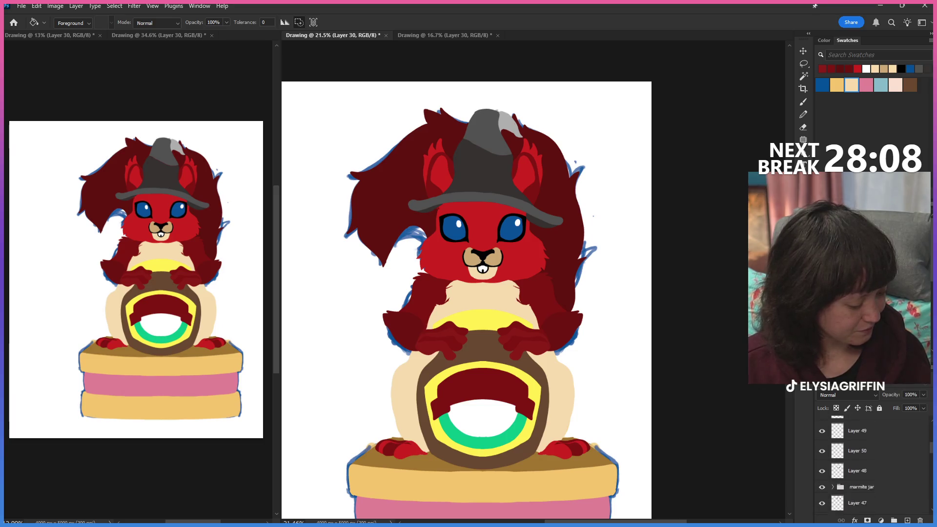
{"action": "scroll", "coordinate": [931, 442], "scroll_direction": "down", "scroll_amount": 2}
{"action": "left_click", "coordinate": [848, 439]}
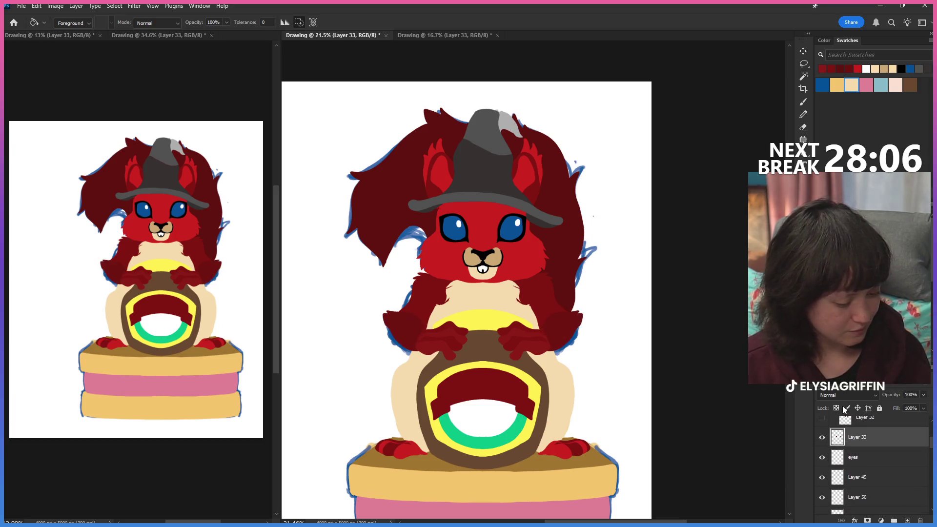
Zoom on the fur beside the right paw and ready the Pencil with the sampled dark red.
{"action": "key", "text": "z"}
{"action": "left_click_drag", "start_coordinate": [567, 302], "coordinate": [622, 303]}
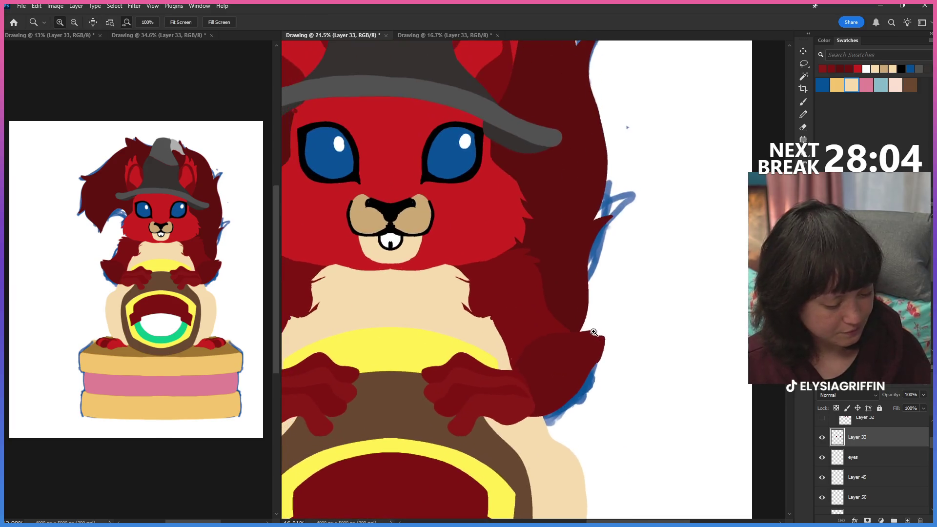
{"action": "left_click", "coordinate": [804, 115]}
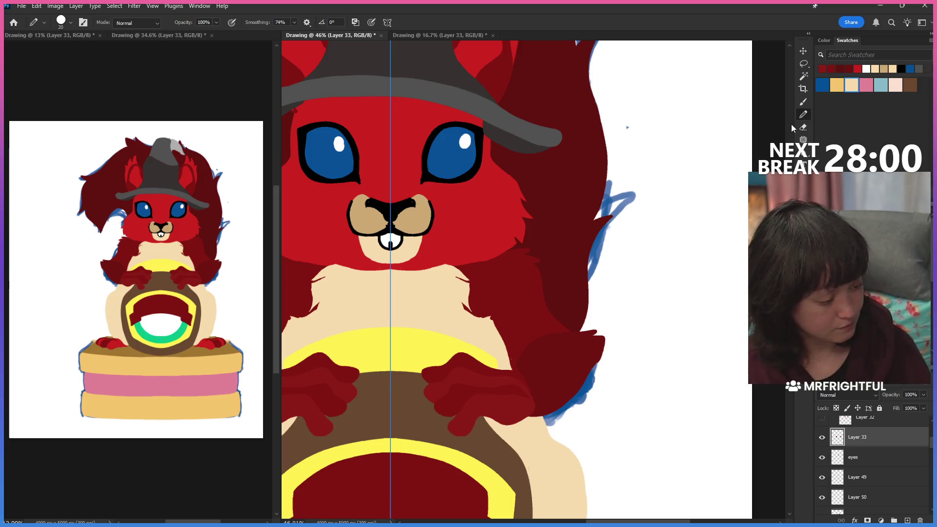
{"action": "key", "text": "e"}
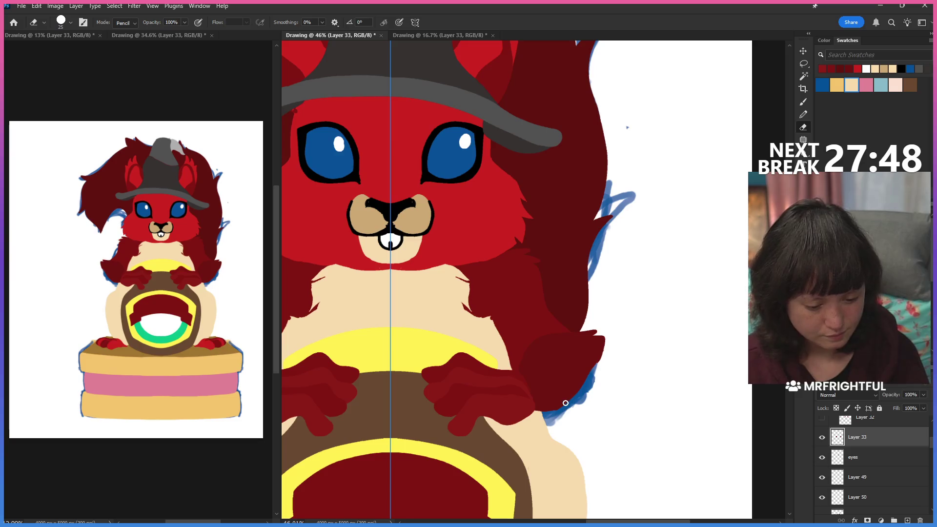
{"action": "key", "text": "b"}
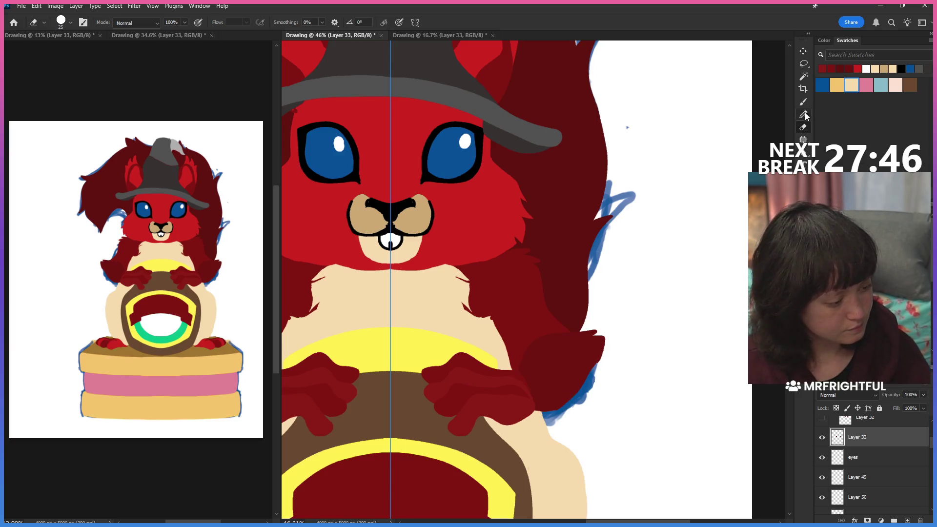
{"action": "left_click", "coordinate": [539, 406]}
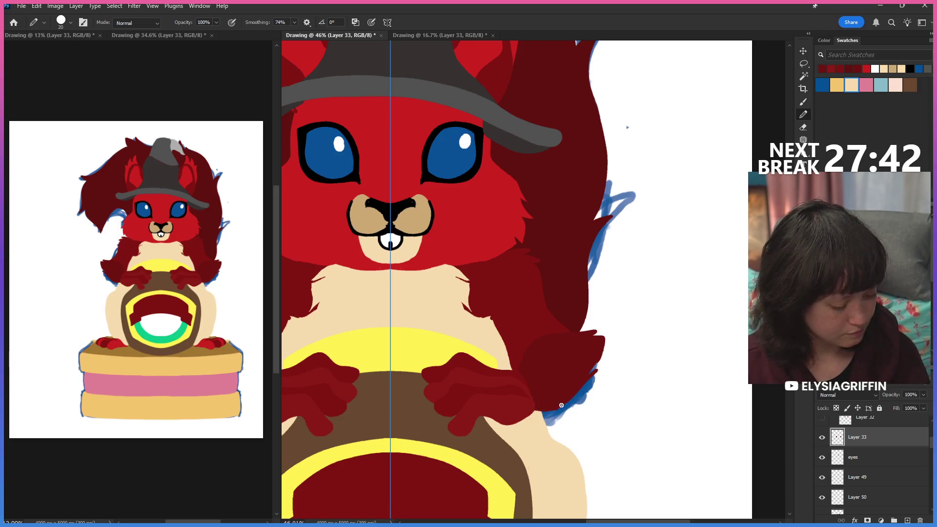
Paint and erase dark red strokes along the fur edge by the paw, undoing a stray stroke.
{"action": "left_click_drag", "start_coordinate": [593, 373], "coordinate": [613, 359]}
{"action": "key", "text": "ctrl+z"}
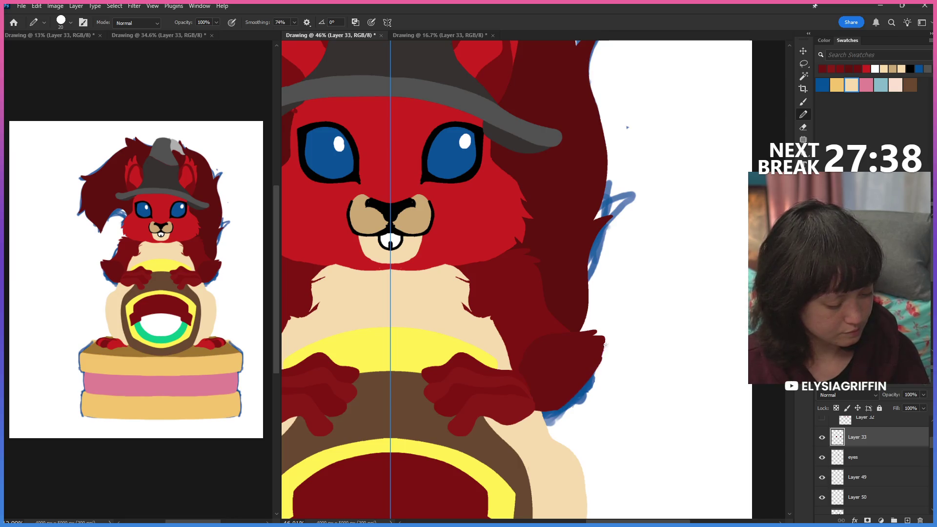
{"action": "left_click_drag", "start_coordinate": [576, 382], "coordinate": [577, 381]}
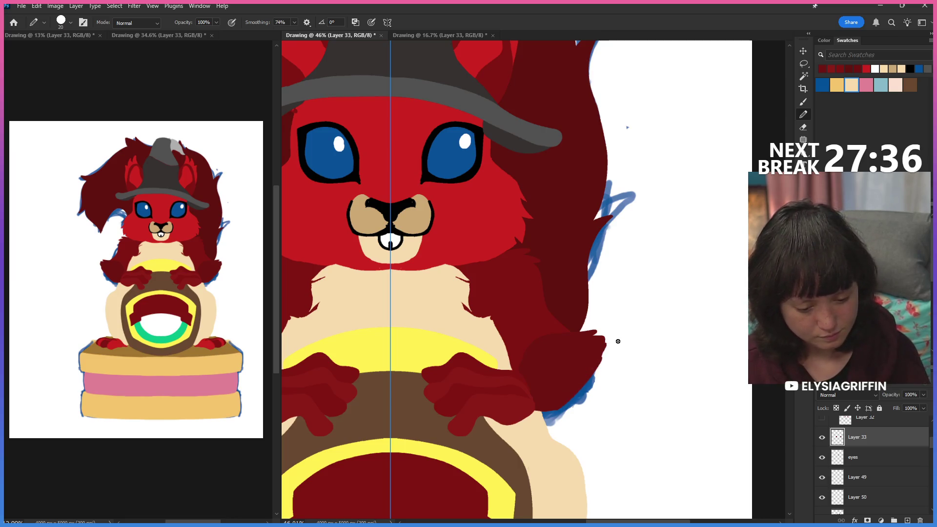
{"action": "key", "text": "e"}
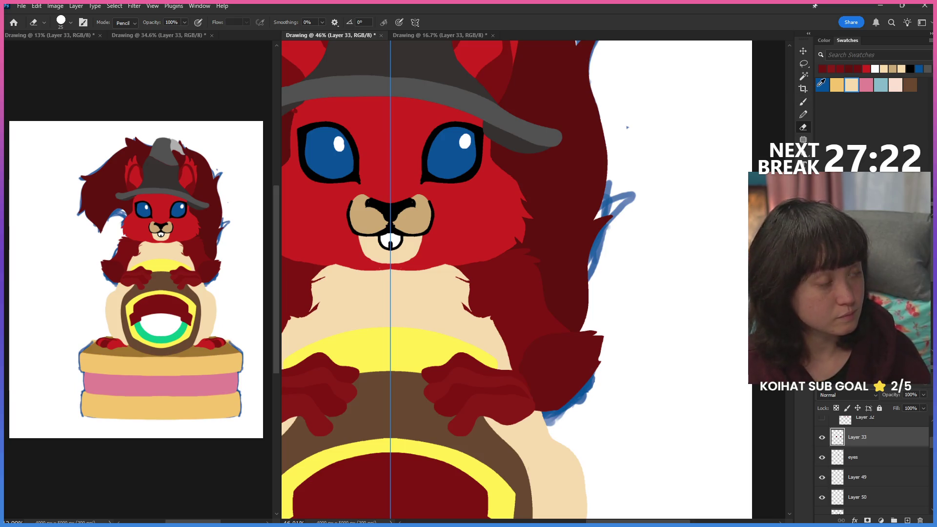
{"action": "key", "text": "b"}
{"action": "key", "text": "bracketleft"}
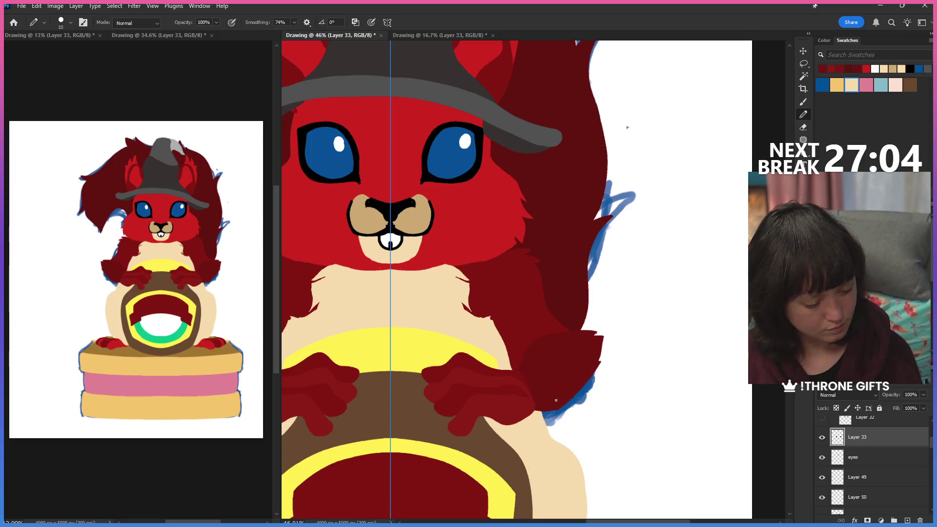
{"action": "key", "text": "e"}
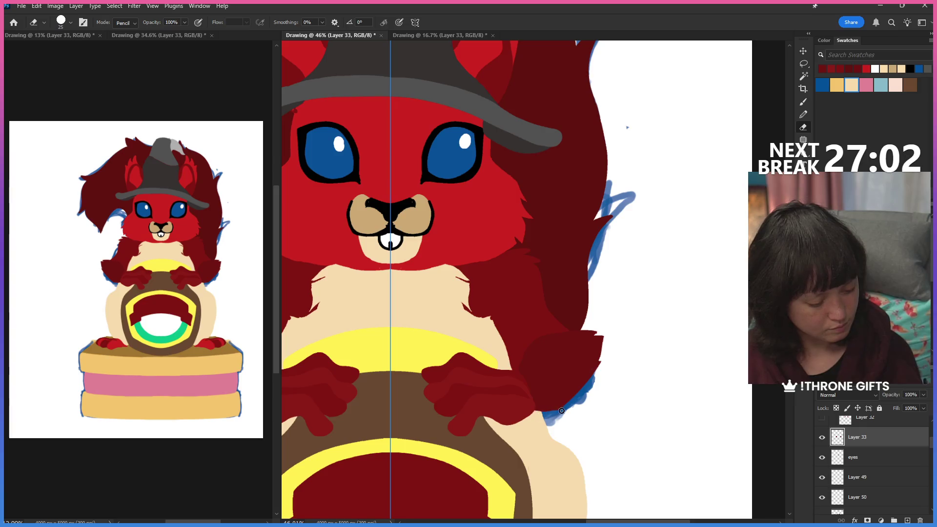
{"action": "scroll", "coordinate": [607, 376], "scroll_direction": "down", "scroll_amount": 3}
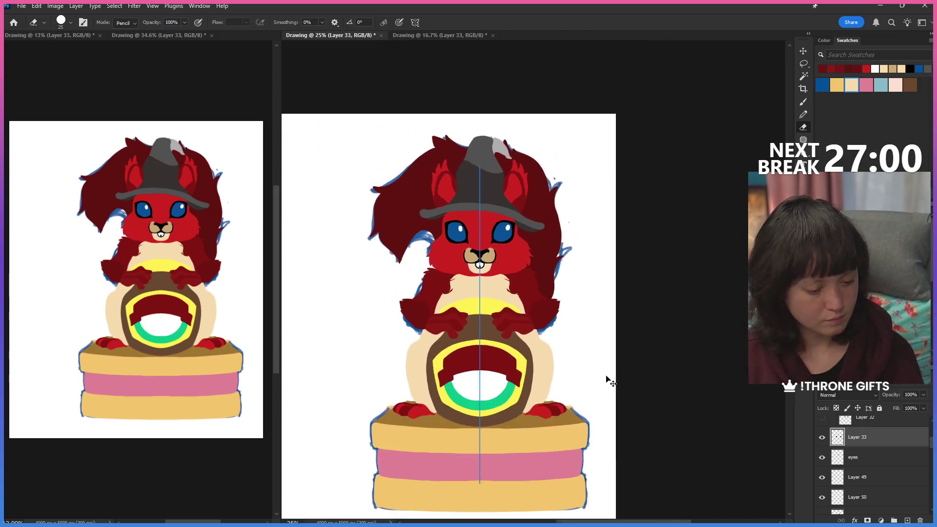
{"action": "scroll", "coordinate": [606, 376], "scroll_direction": "down", "scroll_amount": 1}
{"action": "scroll", "coordinate": [606, 376], "scroll_direction": "up", "scroll_amount": 1}
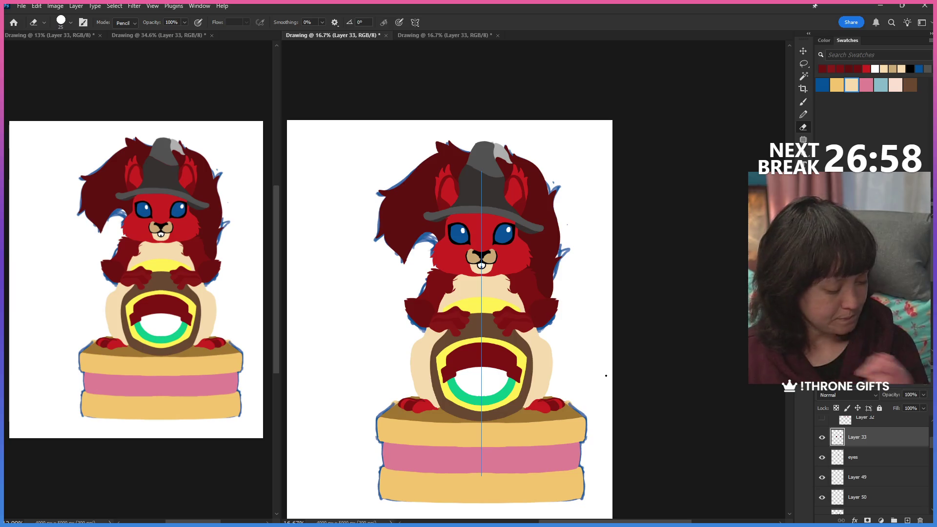
{"action": "scroll", "coordinate": [878, 453], "scroll_direction": "up", "scroll_amount": 5}
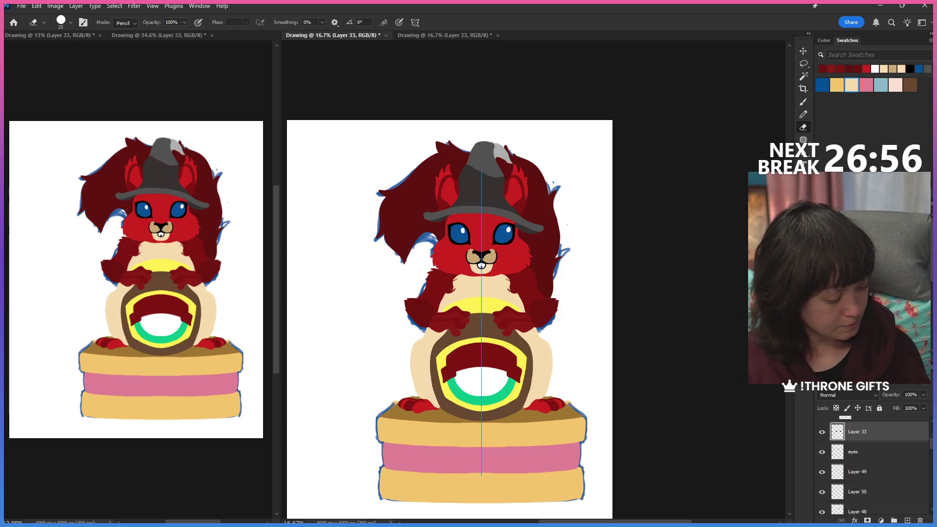
Select the head layer and Paint Bucket-fill the bright red head with dark red.
{"action": "left_click", "coordinate": [833, 434]}
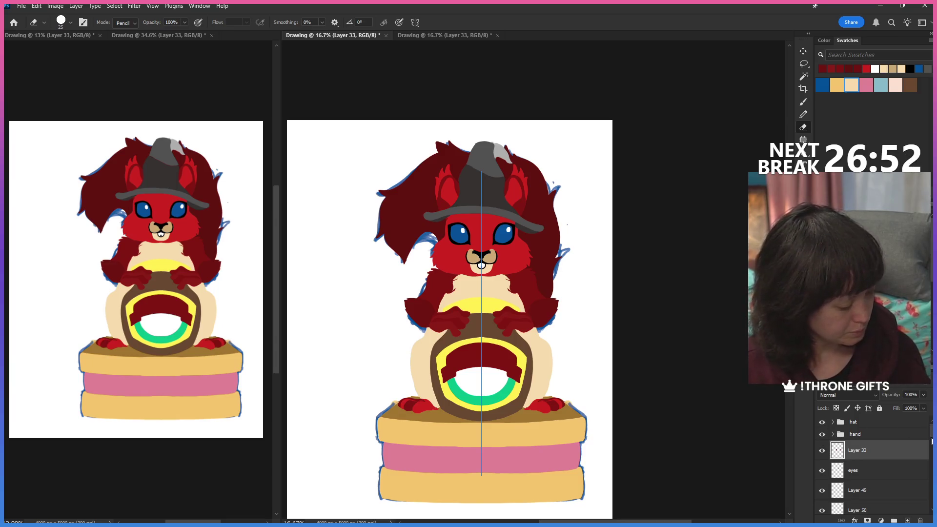
{"action": "scroll", "coordinate": [903, 428], "scroll_direction": "down", "scroll_amount": 3}
{"action": "scroll", "coordinate": [879, 454], "scroll_direction": "down", "scroll_amount": 3}
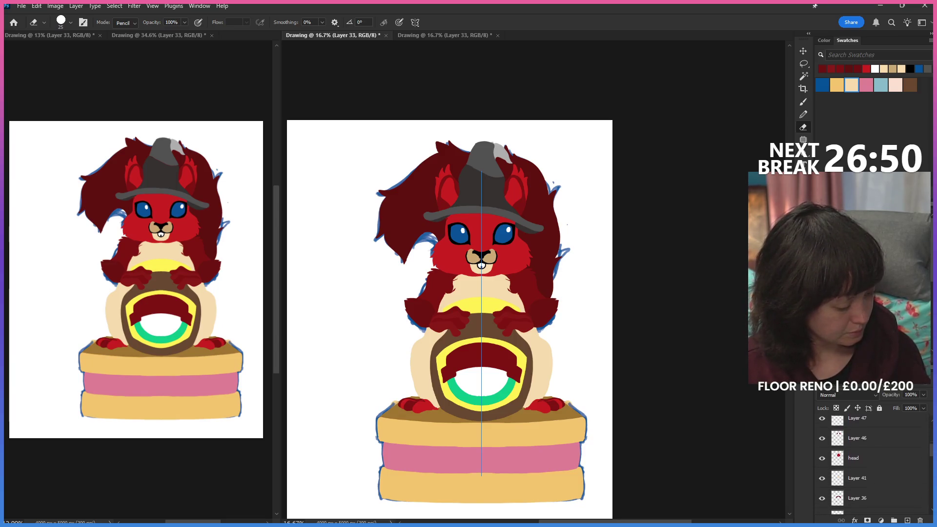
{"action": "left_click", "coordinate": [853, 442]}
{"action": "left_click", "coordinate": [821, 443]}
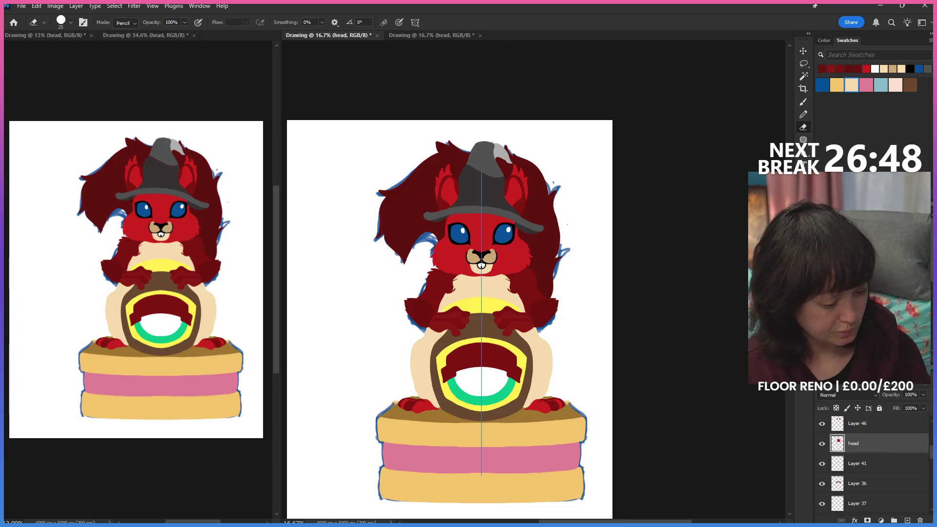
{"action": "key", "text": "g"}
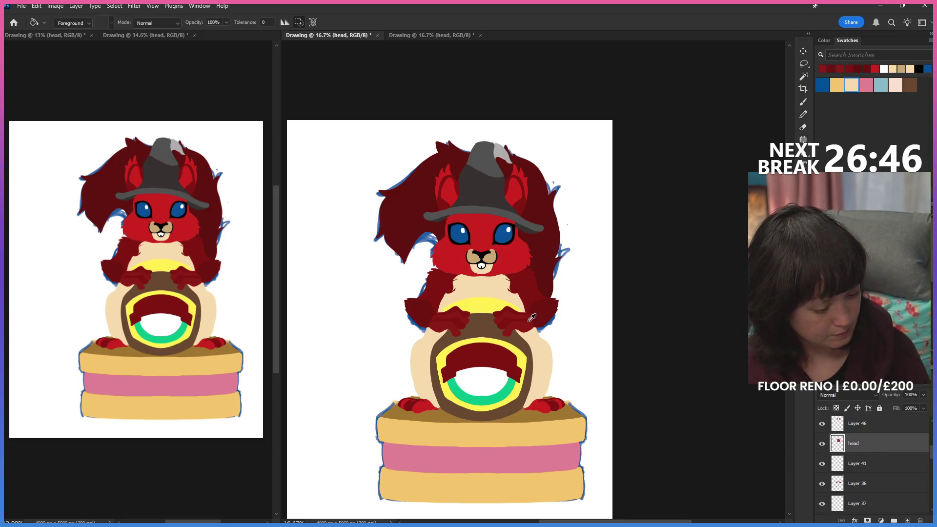
{"action": "left_click", "coordinate": [524, 251]}
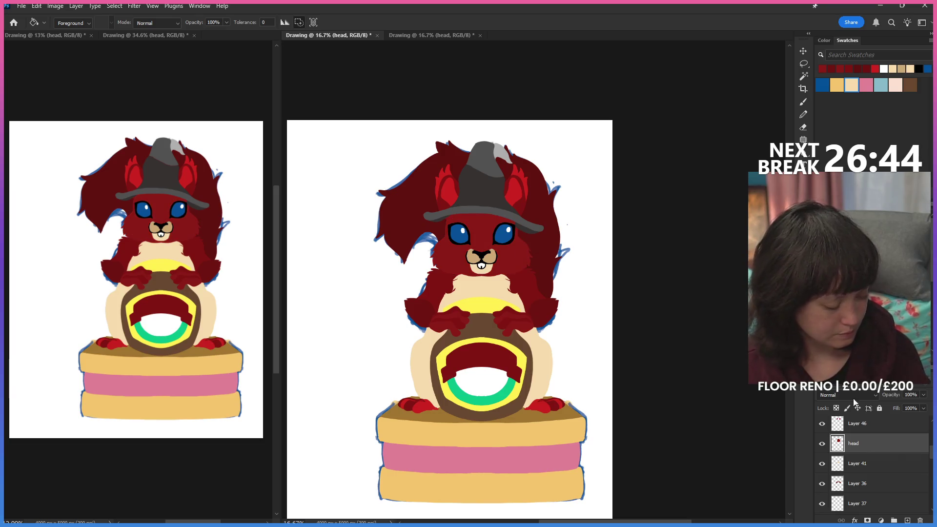
On Layer 46, fill both inner ears dark red and sample a colour from the drawing.
{"action": "left_click", "coordinate": [886, 425]}
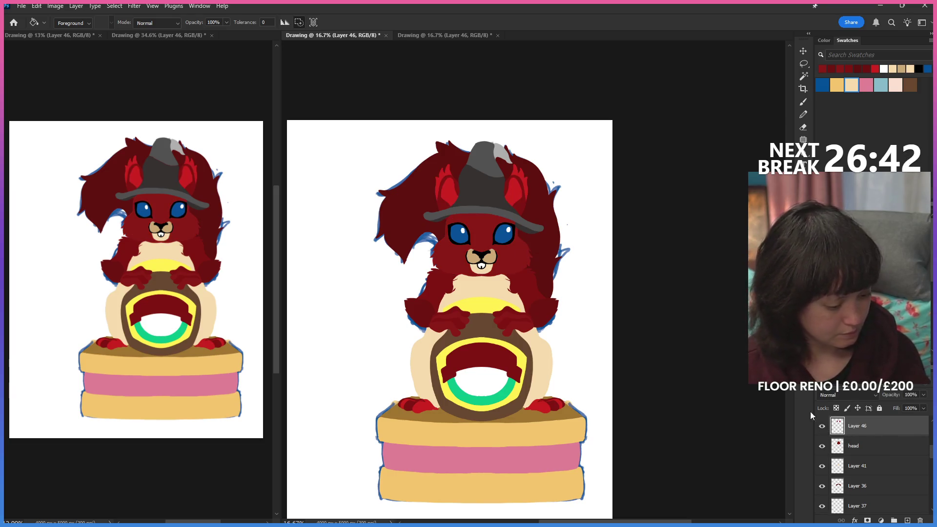
{"action": "left_click", "coordinate": [527, 183]}
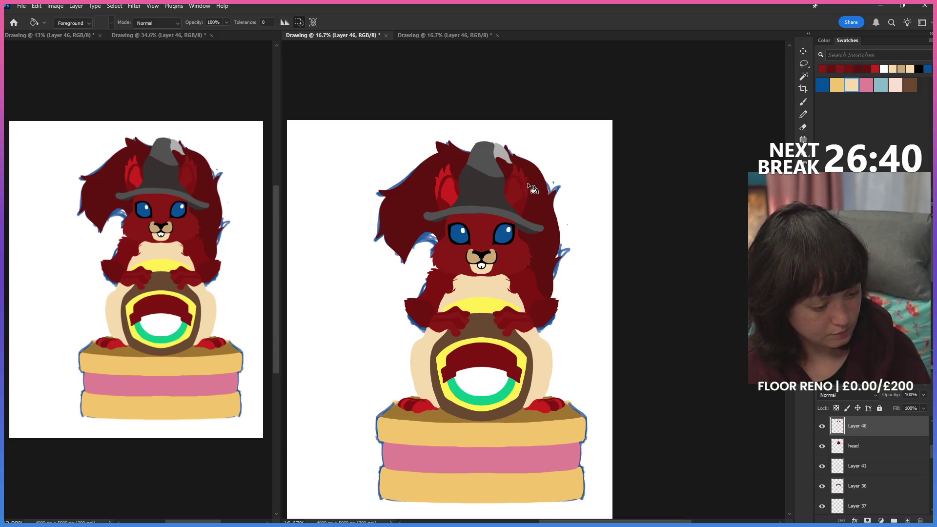
{"action": "left_click", "coordinate": [454, 185]}
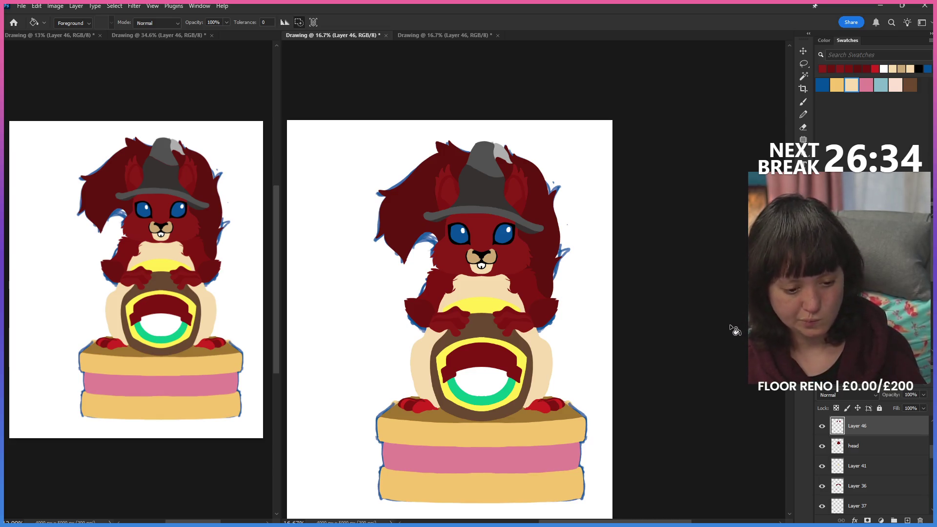
{"action": "left_click", "coordinate": [554, 301], "text": "alt"}
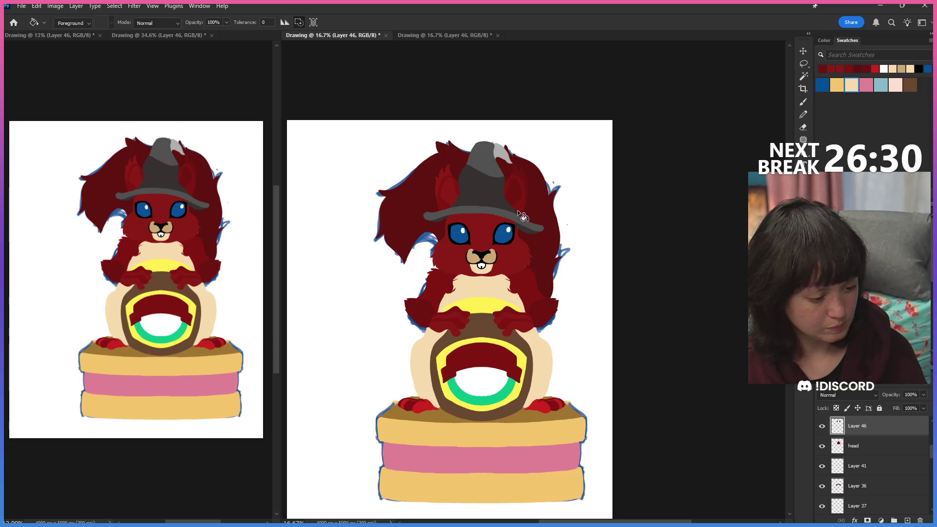
Reactivate the head layer, then hide Layer 47 and make it active.
{"action": "left_click", "coordinate": [856, 445]}
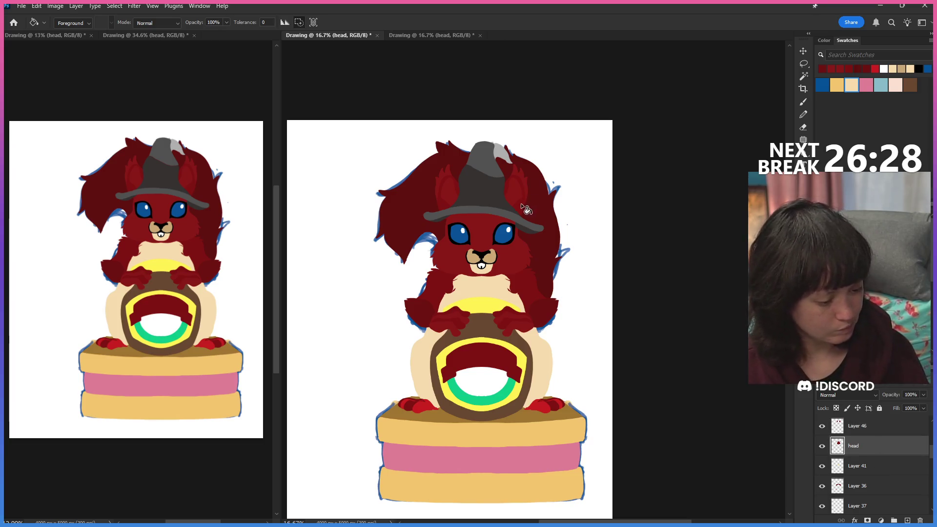
{"action": "scroll", "coordinate": [931, 421], "scroll_direction": "up", "scroll_amount": 1}
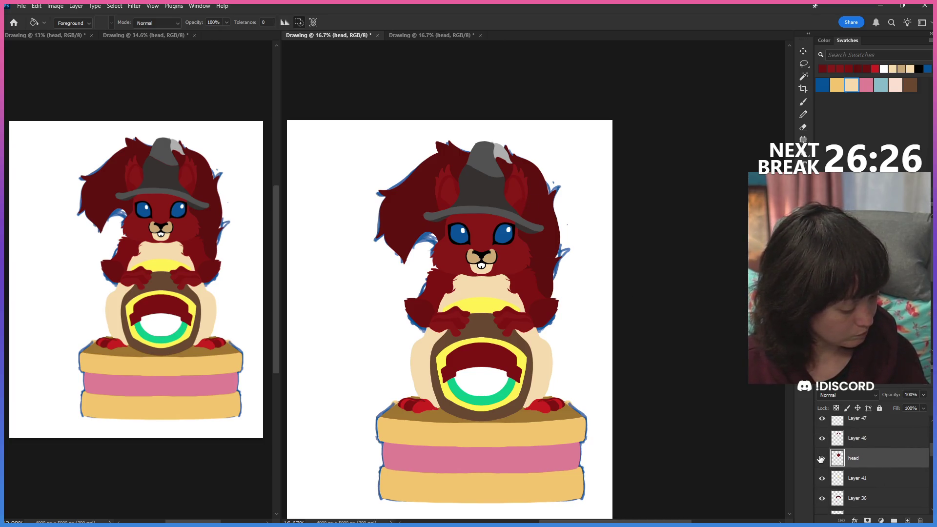
{"action": "left_click", "coordinate": [822, 419]}
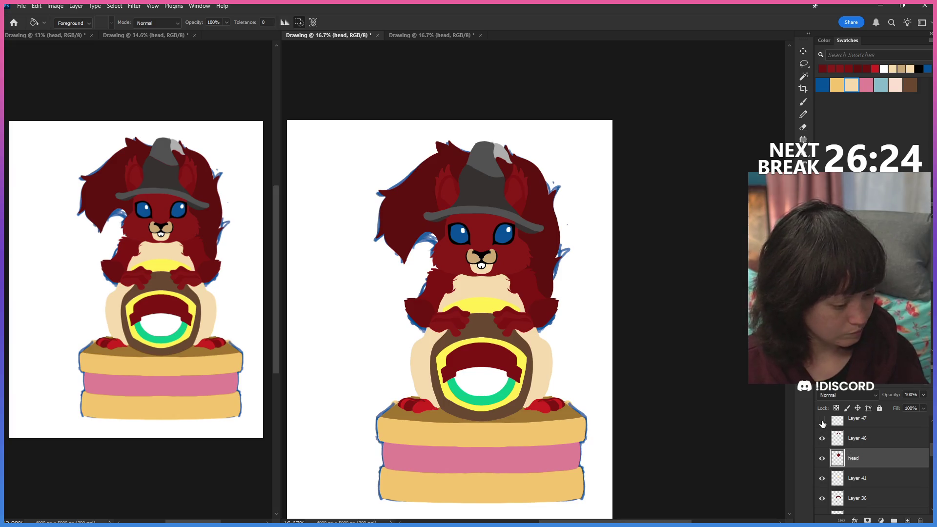
{"action": "left_click", "coordinate": [835, 422]}
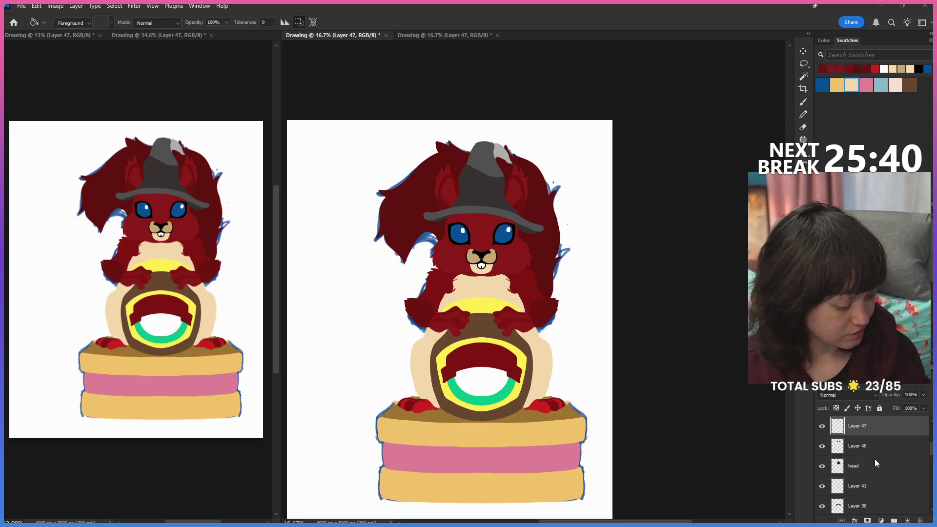
Magic Wand the whole head shape on its layer and zoom in with the hard pencil ready.
{"action": "key", "text": "w"}
{"action": "left_click", "coordinate": [593, 242]}
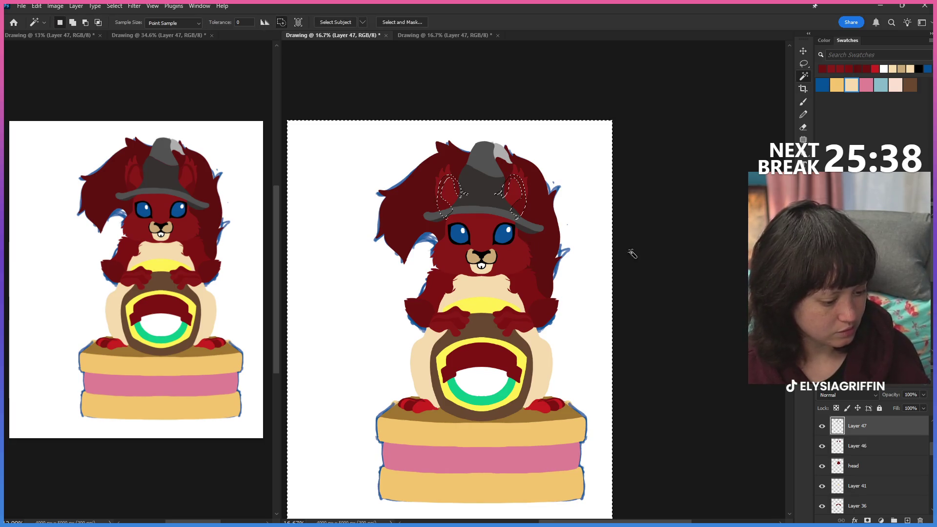
{"action": "left_click", "coordinate": [854, 465]}
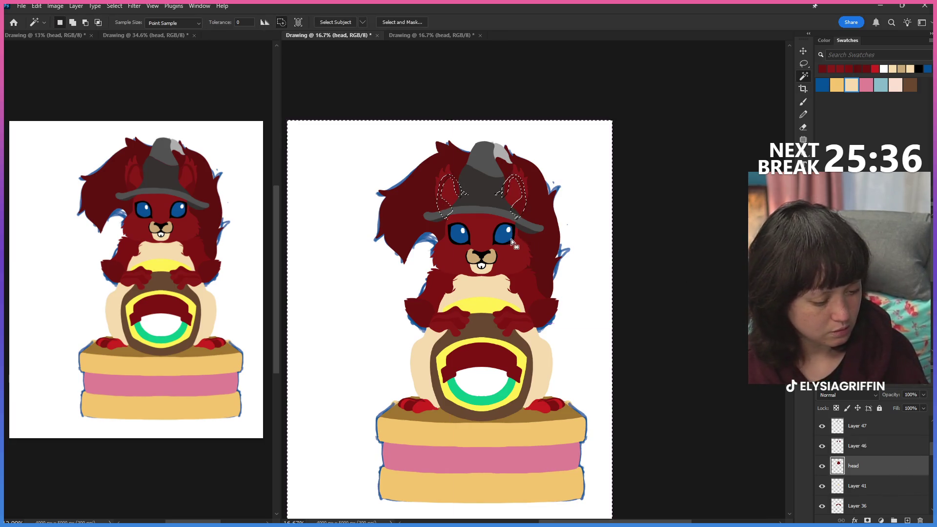
{"action": "key", "text": "ctrl+d"}
{"action": "left_click", "coordinate": [510, 256]}
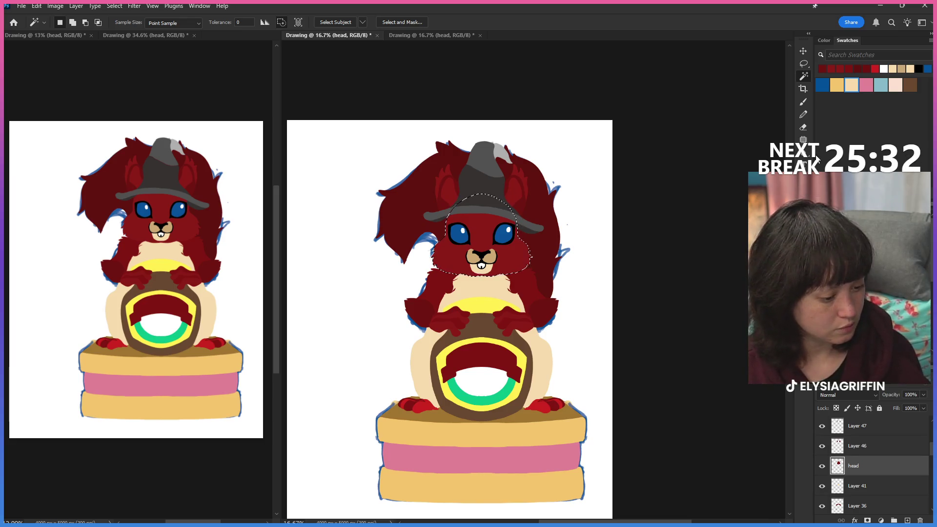
{"action": "key", "text": "z"}
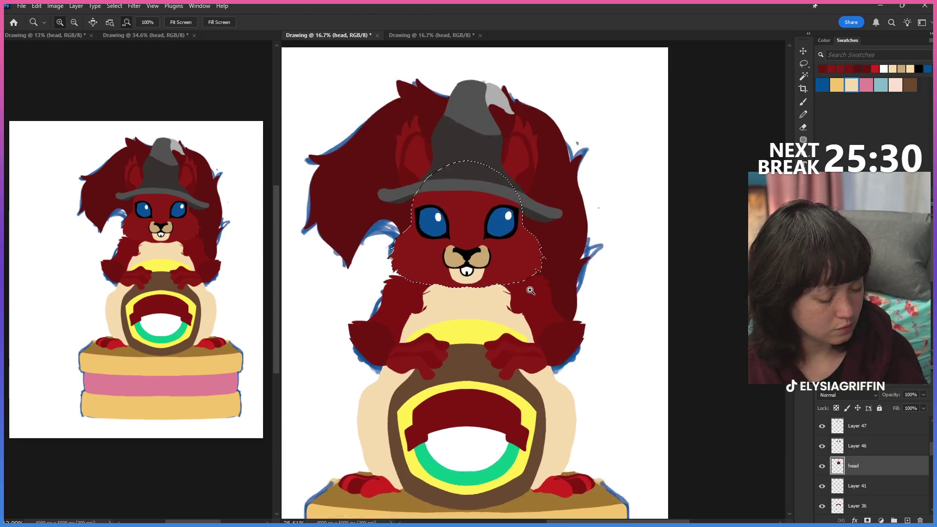
{"action": "left_click_drag", "start_coordinate": [510, 257], "coordinate": [556, 257]}
{"action": "left_click", "coordinate": [803, 114]}
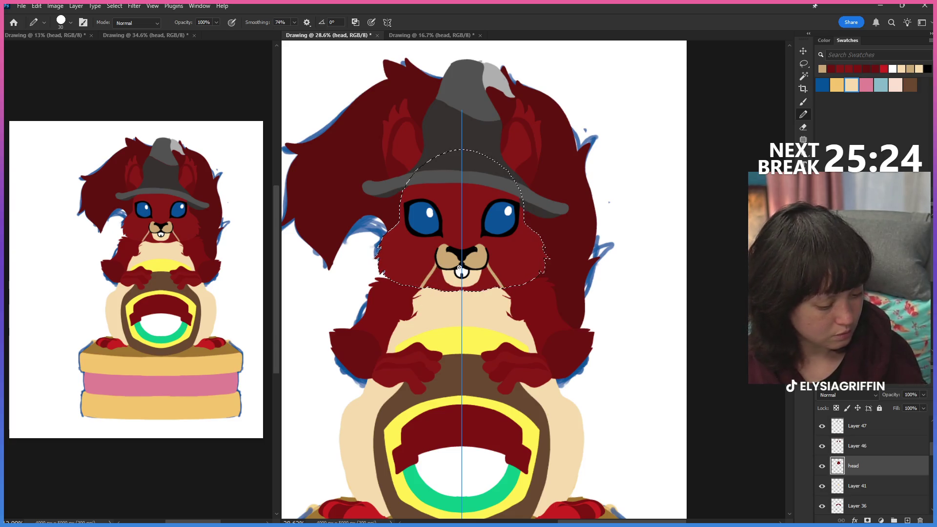
Add new Layer 51 just above the head layer for the eye rims.
{"action": "left_click", "coordinate": [893, 520]}
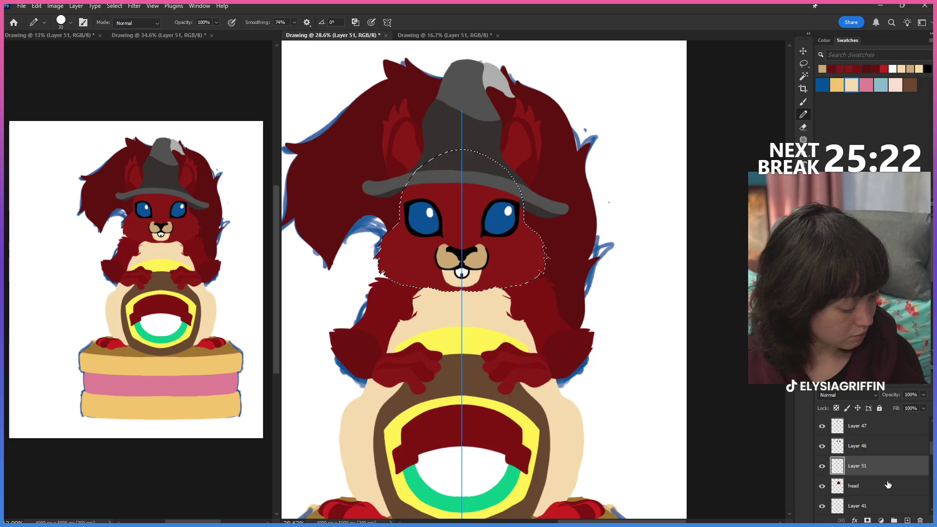
{"action": "left_click_drag", "start_coordinate": [884, 466], "coordinate": [885, 469]}
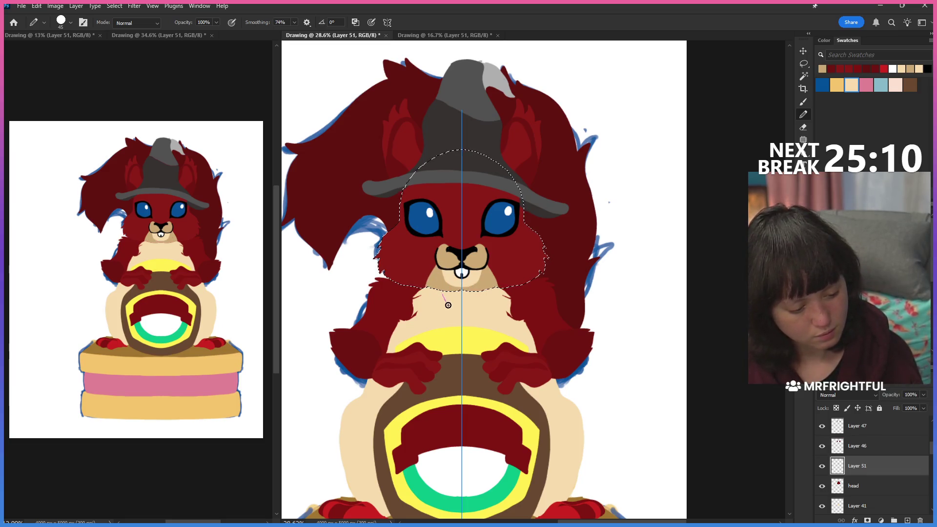
{"action": "key", "text": "e"}
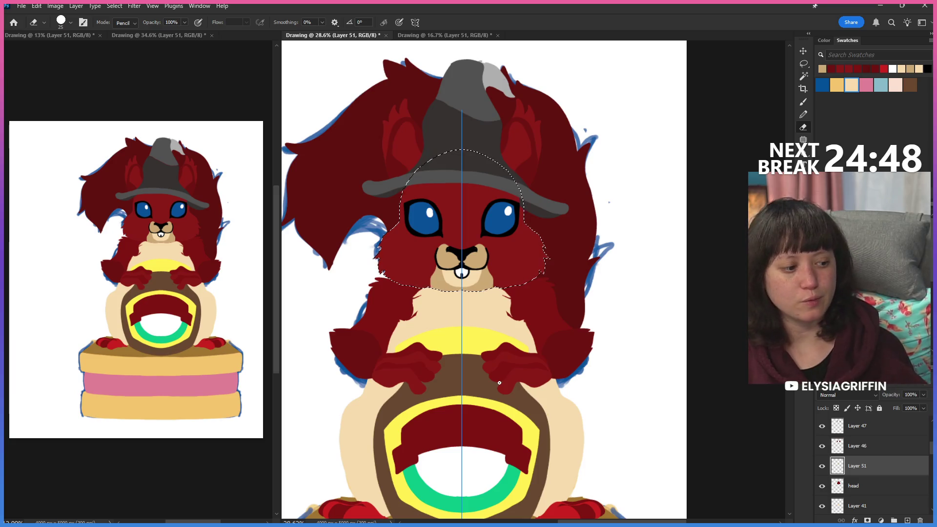
{"action": "left_click", "coordinate": [803, 65]}
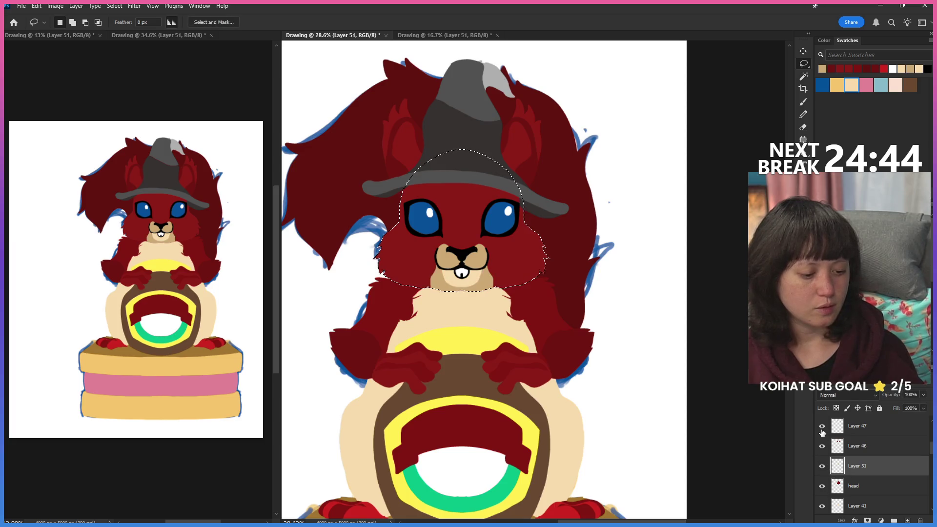
{"action": "key", "text": "b"}
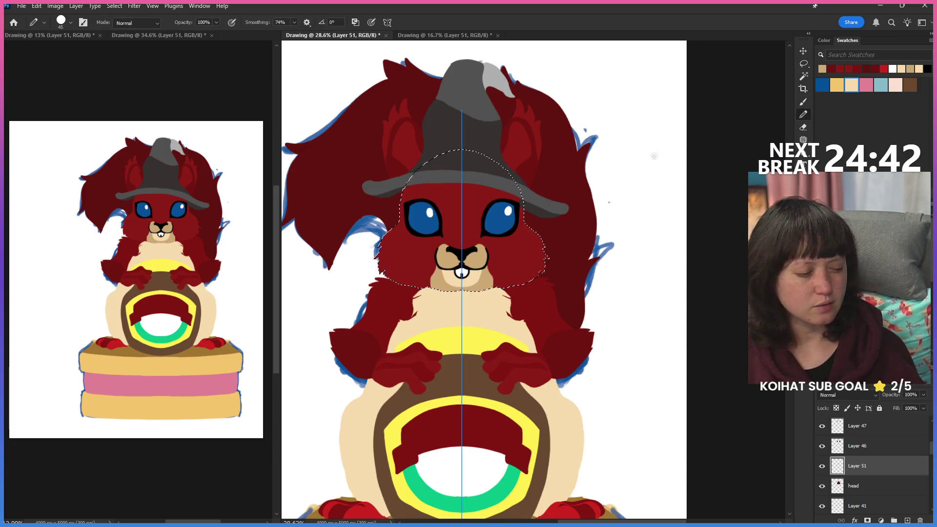
Draw beige rims inside both blue eyes with symmetry, then tidy with the eraser.
{"action": "left_click", "coordinate": [495, 309], "text": "alt"}
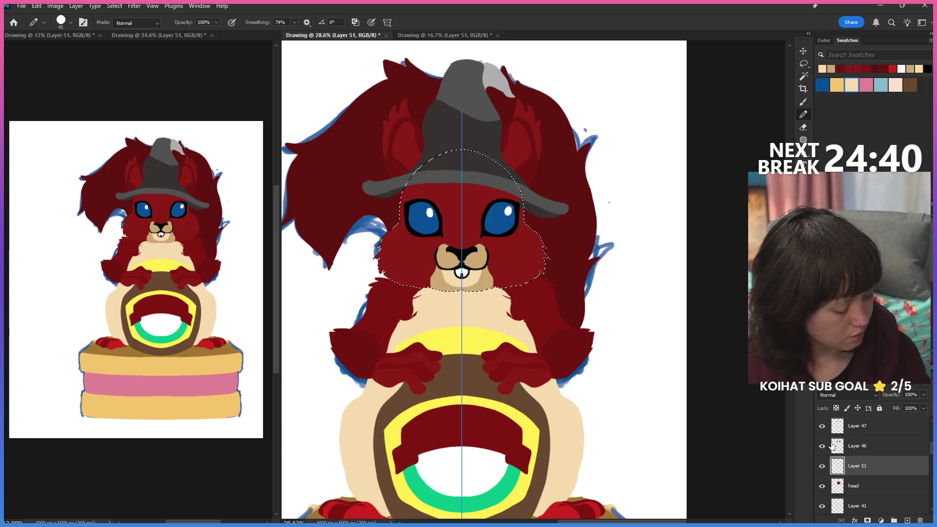
{"action": "left_click_drag", "start_coordinate": [483, 234], "coordinate": [493, 196]}
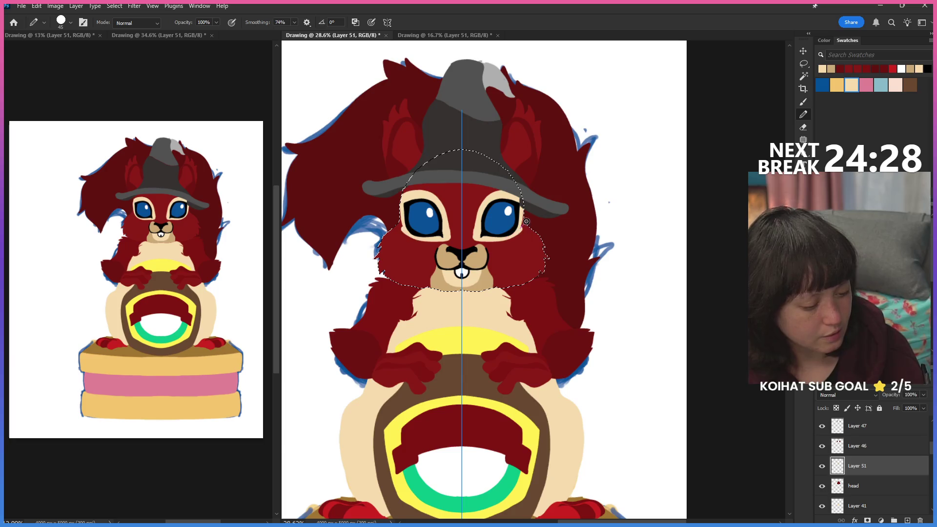
{"action": "key", "text": "e"}
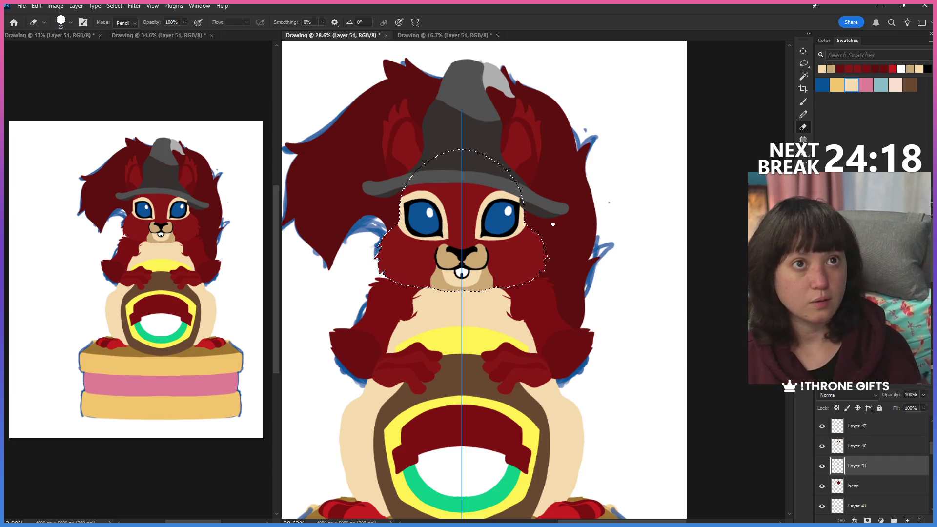
{"action": "left_click", "coordinate": [803, 64]}
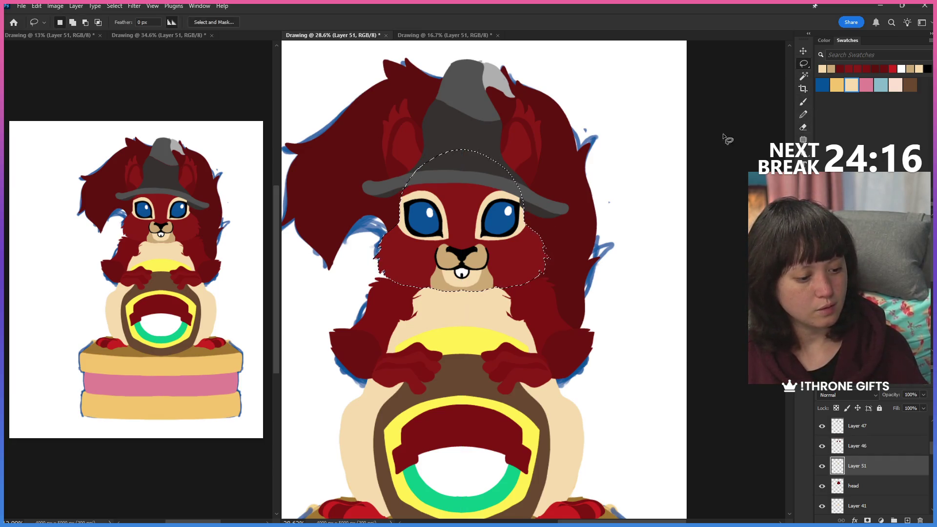
Zoom out to view the whole canvas, then zoom back in on the drawing.
{"action": "left_click", "coordinate": [723, 133]}
{"action": "key", "text": "ctrl+minus"}
{"action": "key", "text": "ctrl+minus"}
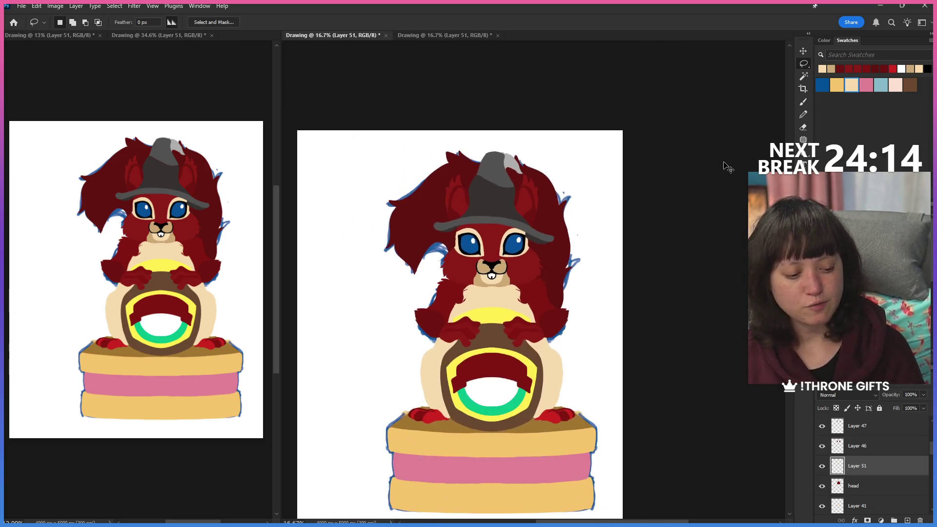
{"action": "key", "text": "ctrl+minus"}
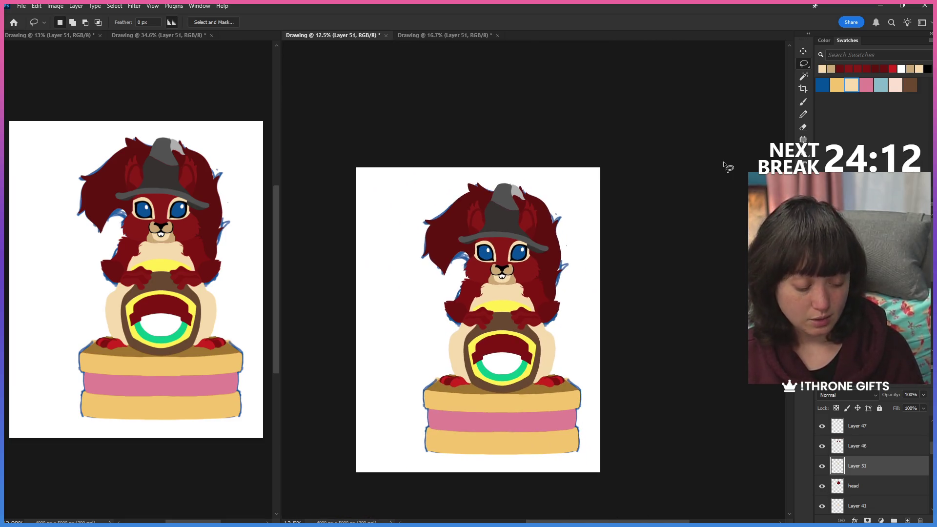
{"action": "key", "text": "ctrl+minus"}
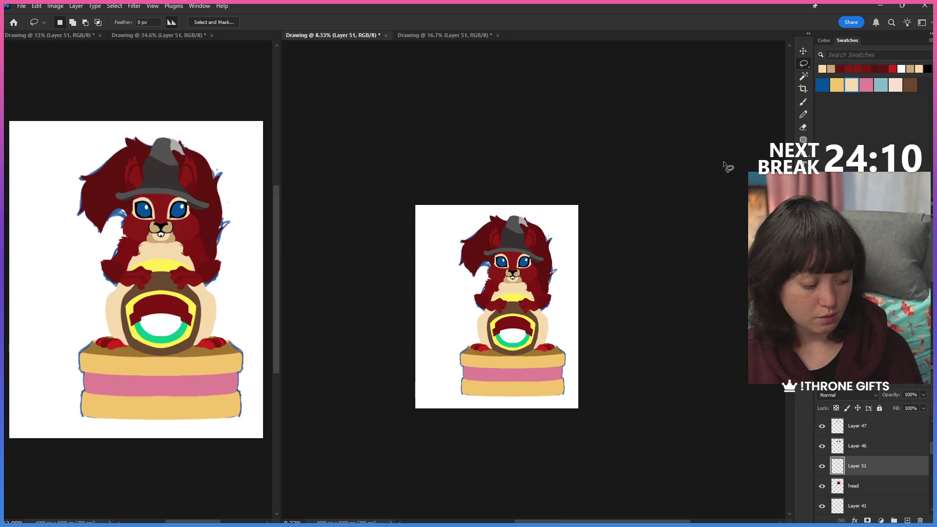
{"action": "scroll", "coordinate": [918, 450], "scroll_direction": "up", "scroll_amount": 5}
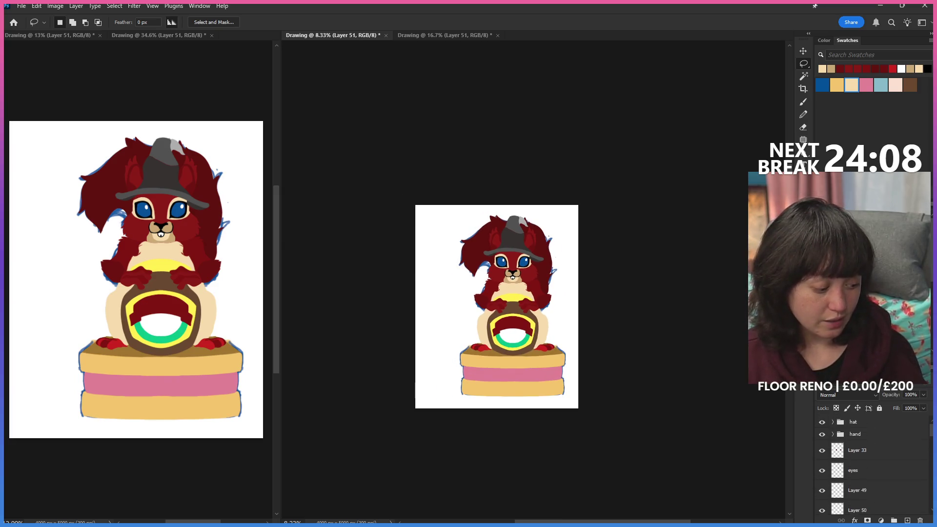
{"action": "scroll", "coordinate": [871, 465], "scroll_direction": "down", "scroll_amount": 2}
{"action": "scroll", "coordinate": [871, 465], "scroll_direction": "down", "scroll_amount": 1}
{"action": "scroll", "coordinate": [870, 465], "scroll_direction": "down", "scroll_amount": 1}
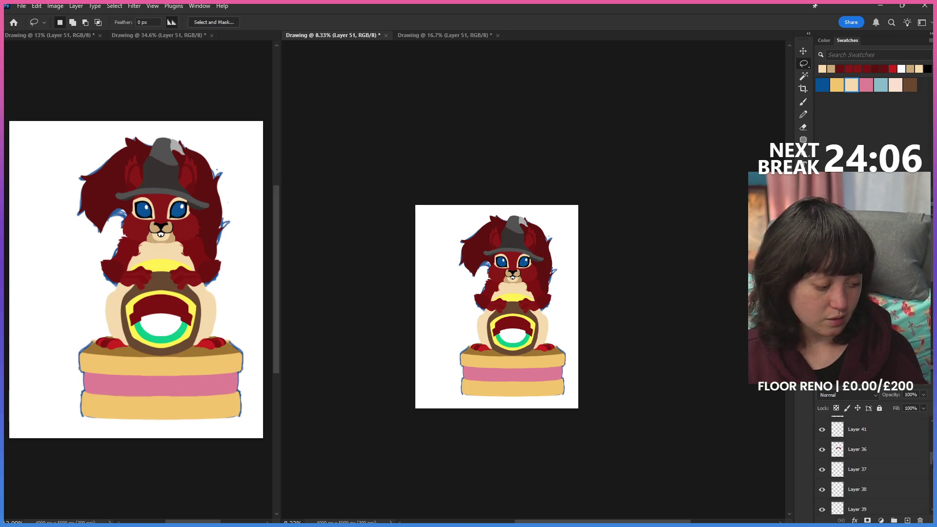
{"action": "scroll", "coordinate": [870, 465], "scroll_direction": "down", "scroll_amount": 1}
{"action": "scroll", "coordinate": [871, 462], "scroll_direction": "up", "scroll_amount": 1}
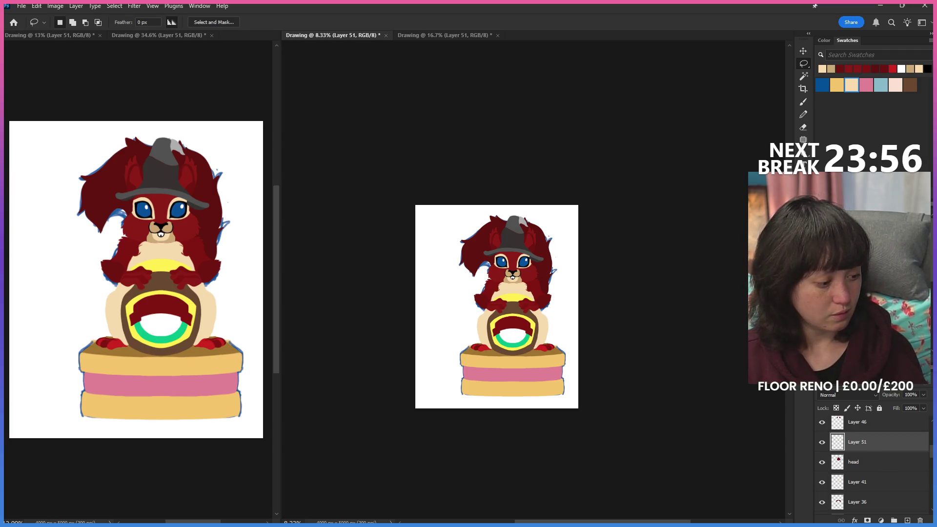
{"action": "key", "text": "z"}
{"action": "left_click_drag", "start_coordinate": [526, 338], "coordinate": [569, 355]}
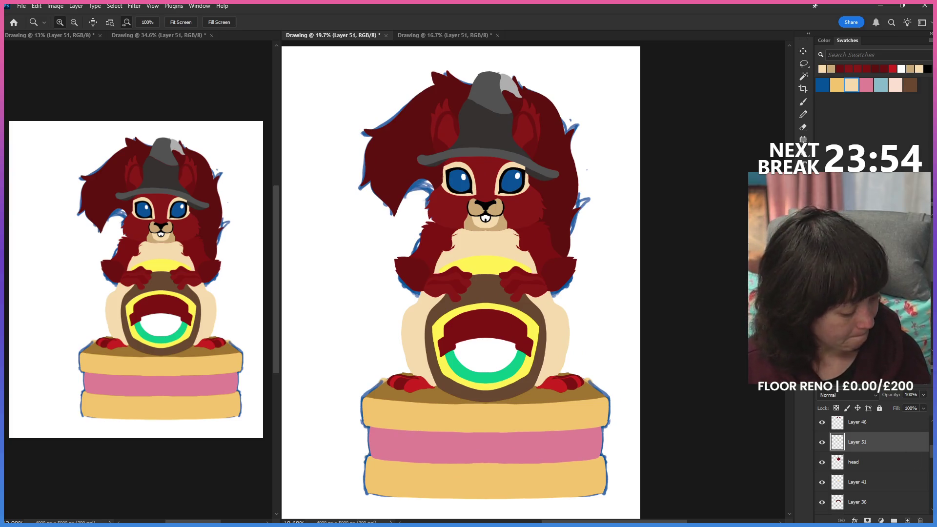
{"action": "scroll", "coordinate": [836, 456], "scroll_direction": "down", "scroll_amount": 2}
{"action": "scroll", "coordinate": [837, 455], "scroll_direction": "down", "scroll_amount": 1}
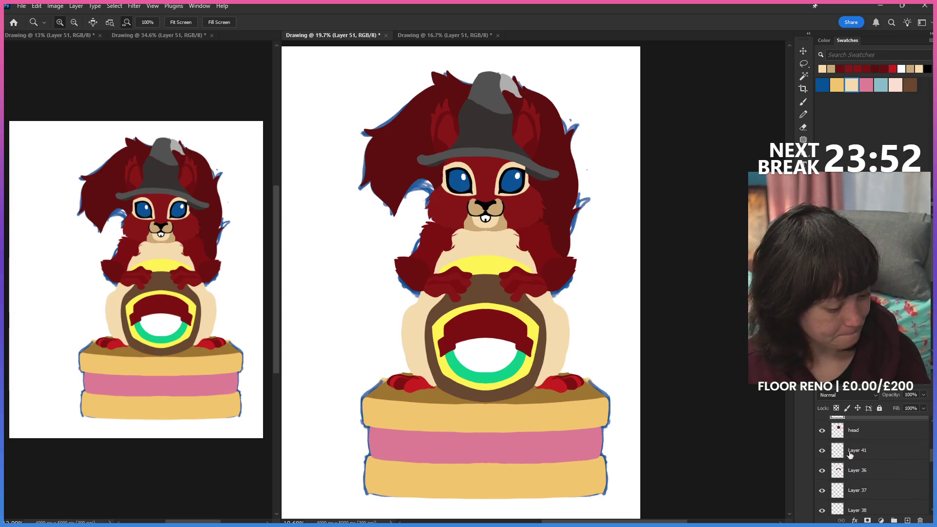
{"action": "scroll", "coordinate": [842, 465], "scroll_direction": "down", "scroll_amount": 1}
{"action": "scroll", "coordinate": [864, 475], "scroll_direction": "down", "scroll_amount": 1}
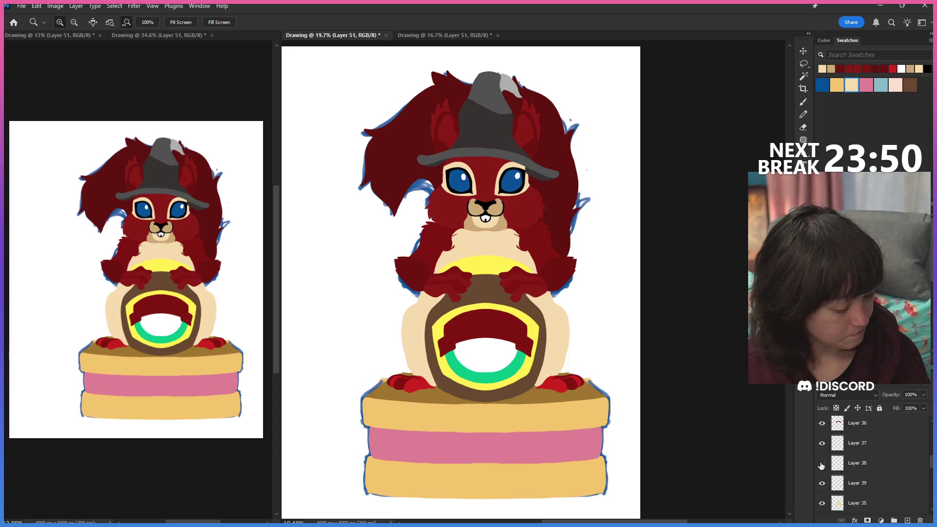
Add empty Layer 52 above Layer 35, reselect Layer 35 and ready the Magic Wand.
{"action": "left_click", "coordinate": [822, 483]}
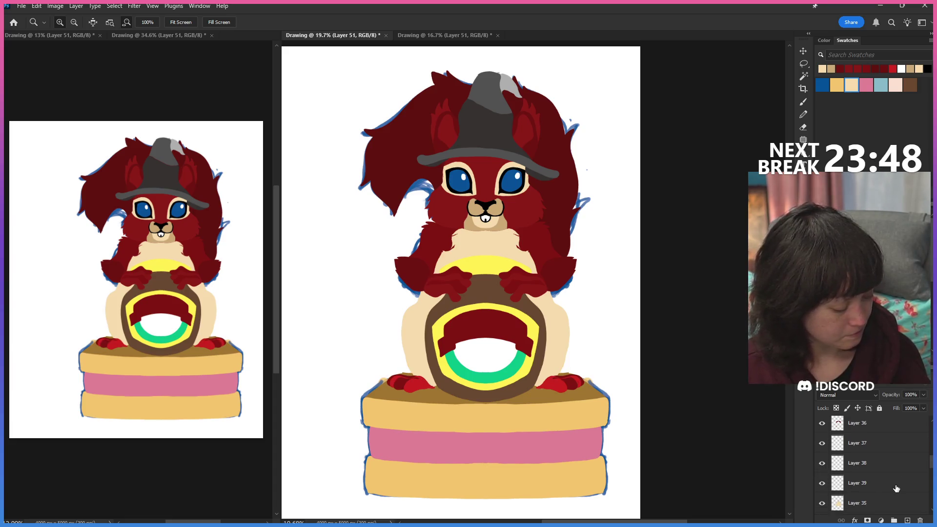
{"action": "left_click", "coordinate": [871, 502]}
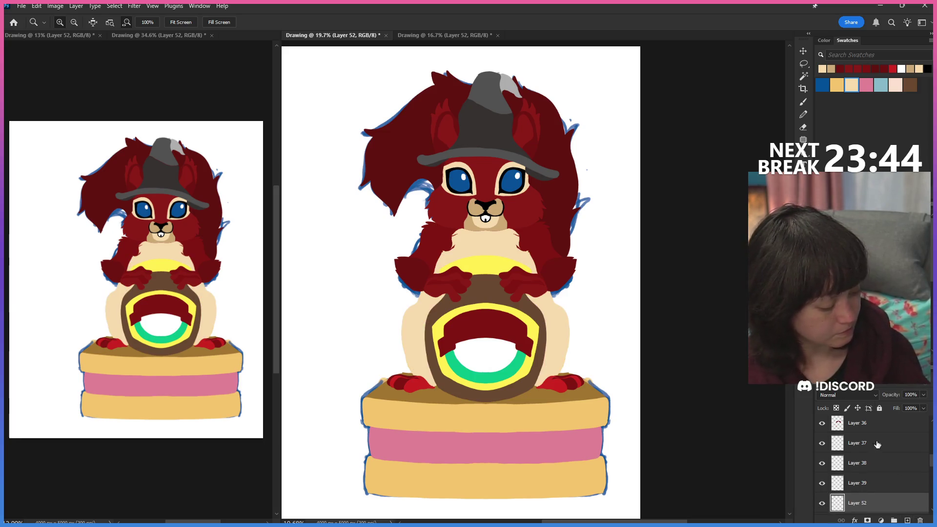
{"action": "left_click", "coordinate": [906, 520]}
{"action": "scroll", "coordinate": [871, 468], "scroll_direction": "down", "scroll_amount": 2}
{"action": "left_click", "coordinate": [871, 470]}
{"action": "key", "text": "w"}
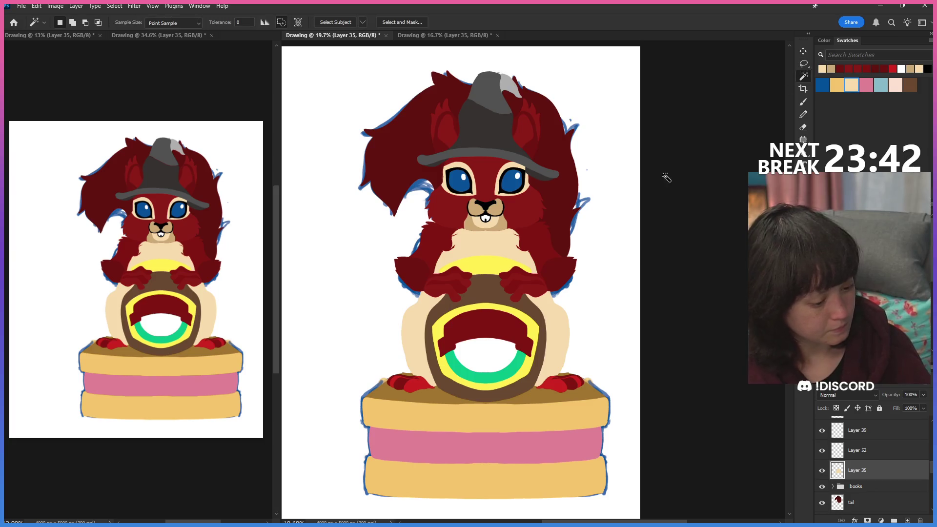
Select the tan belly and paint mirrored dark red fur down its left edge with the Pencil.
{"action": "left_click", "coordinate": [560, 313]}
{"action": "key", "text": "b"}
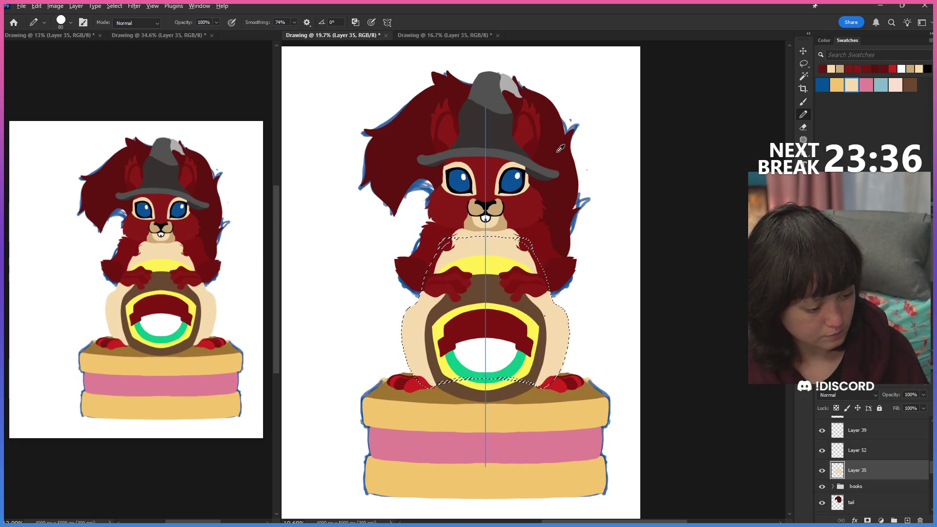
{"action": "left_click_drag", "start_coordinate": [432, 286], "coordinate": [414, 319]}
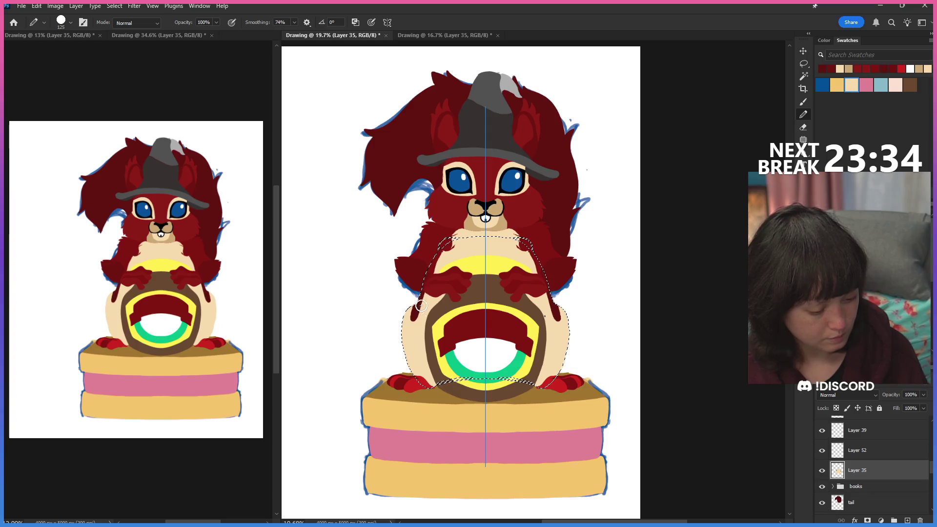
{"action": "key", "text": "ctrl+z"}
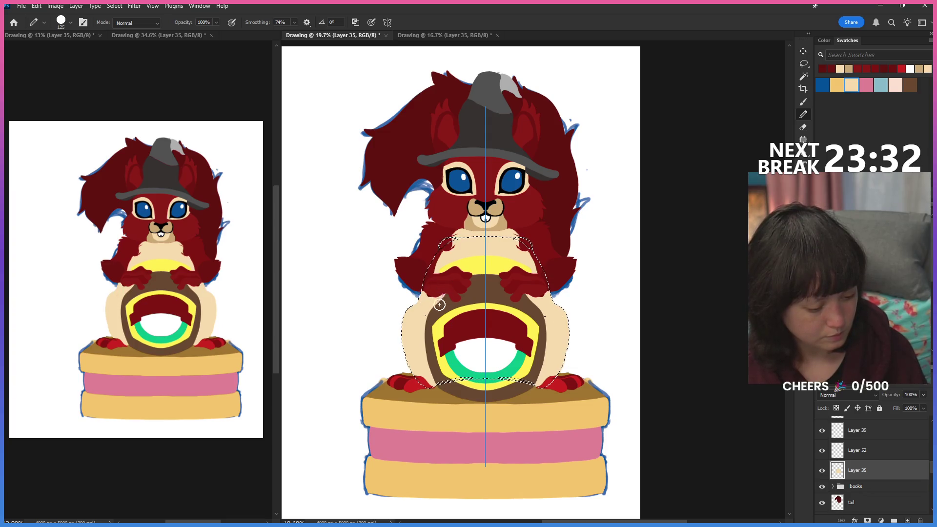
{"action": "left_click_drag", "start_coordinate": [421, 298], "coordinate": [411, 364]}
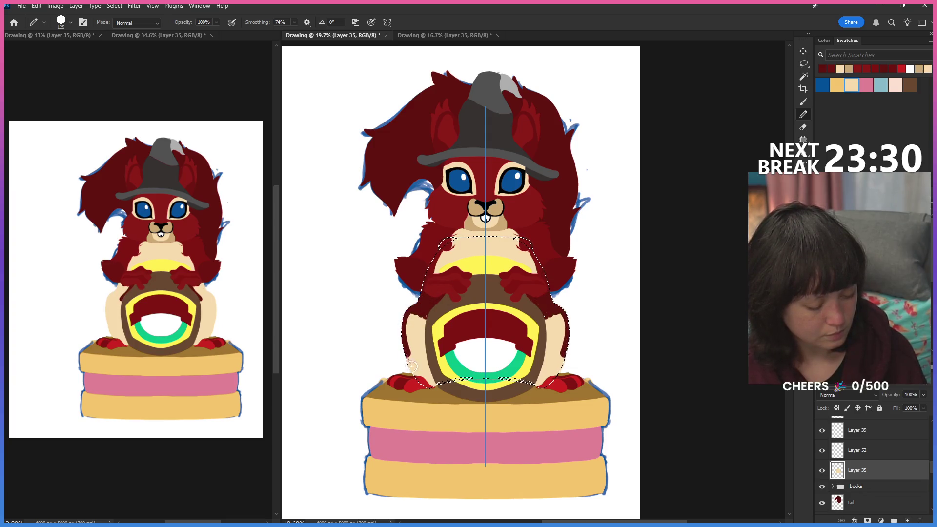
{"action": "left_click_drag", "start_coordinate": [409, 315], "coordinate": [412, 358]}
{"action": "left_click_drag", "start_coordinate": [434, 300], "coordinate": [420, 369]}
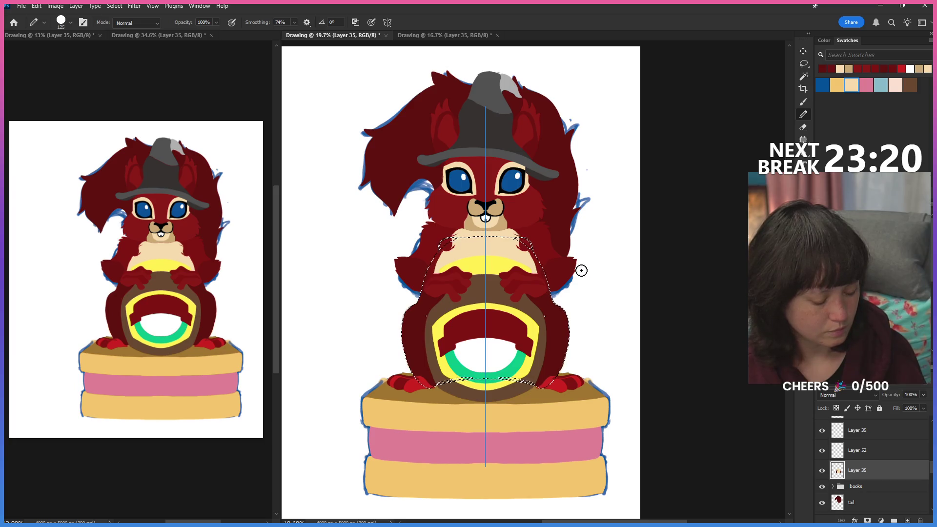
Touch up beige below the arms, drop the selection and move to the tail layer.
{"action": "left_click_drag", "start_coordinate": [434, 286], "coordinate": [434, 320]}
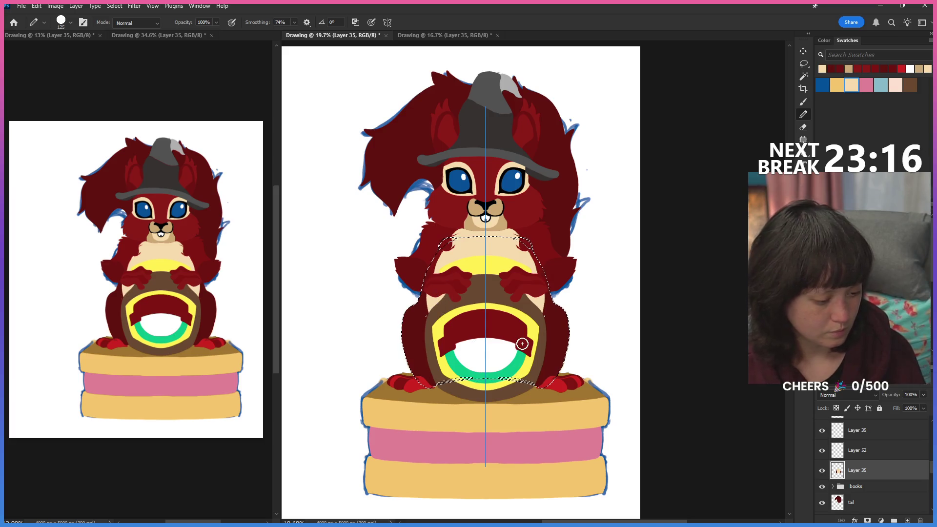
{"action": "left_click_drag", "start_coordinate": [439, 286], "coordinate": [430, 318]}
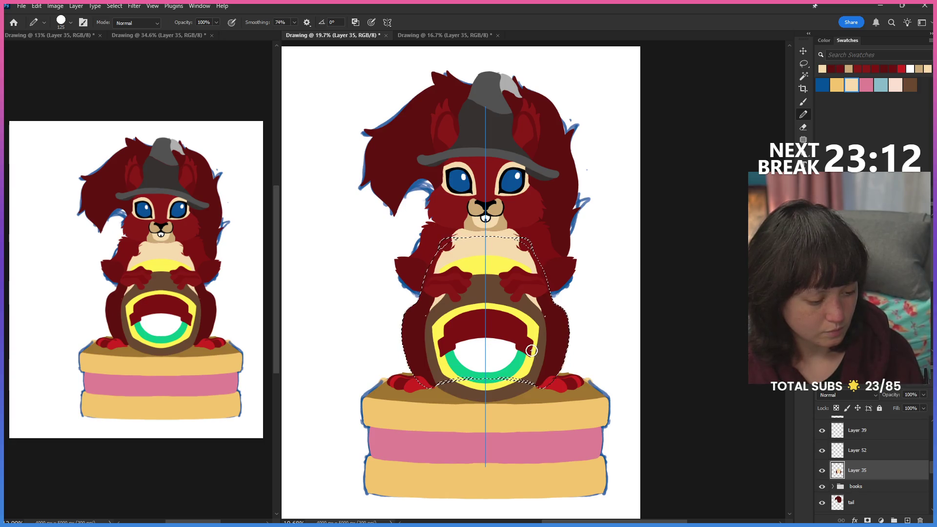
{"action": "key", "text": "ctrl+d"}
{"action": "key", "text": "l"}
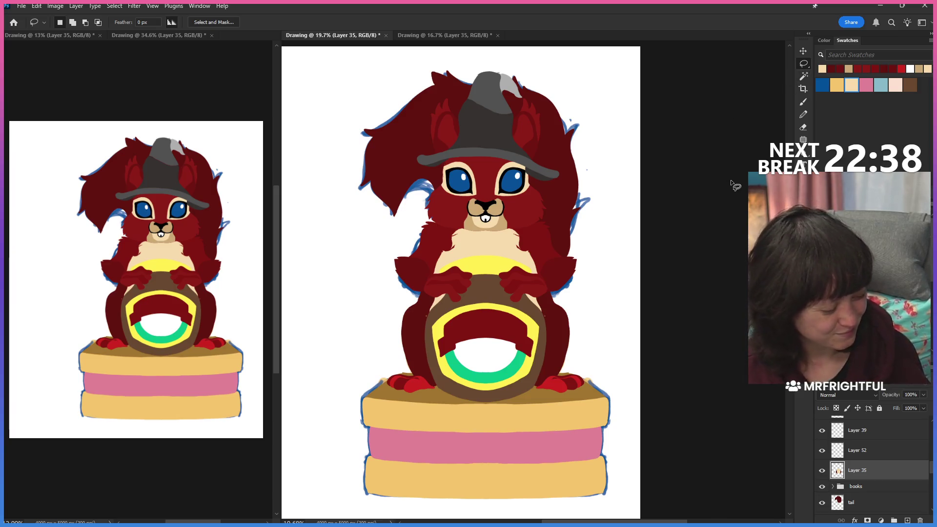
{"action": "left_click", "coordinate": [836, 502]}
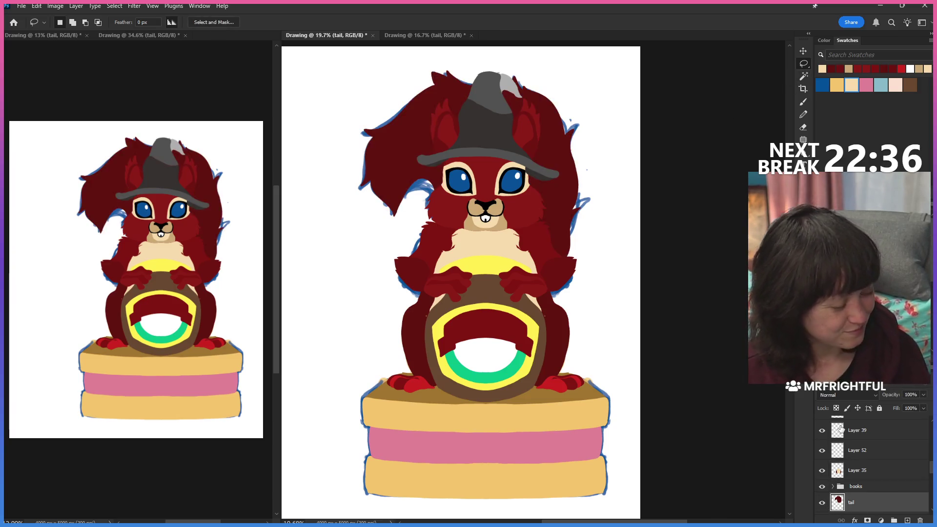
Check the Symmetry dropdown and paint dark red fur wisps near the head's top-right on the tail layer.
{"action": "left_click", "coordinate": [803, 114]}
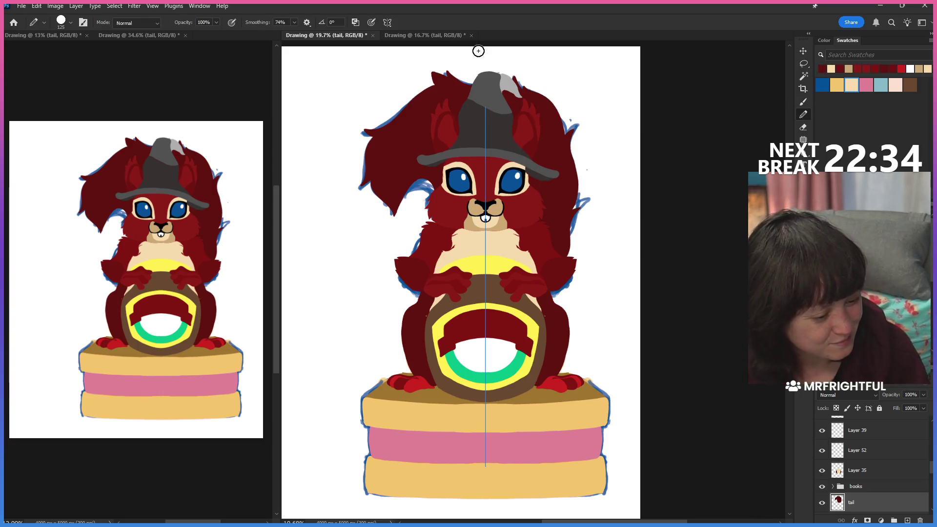
{"action": "left_click", "coordinate": [387, 22]}
{"action": "left_click", "coordinate": [439, 48]}
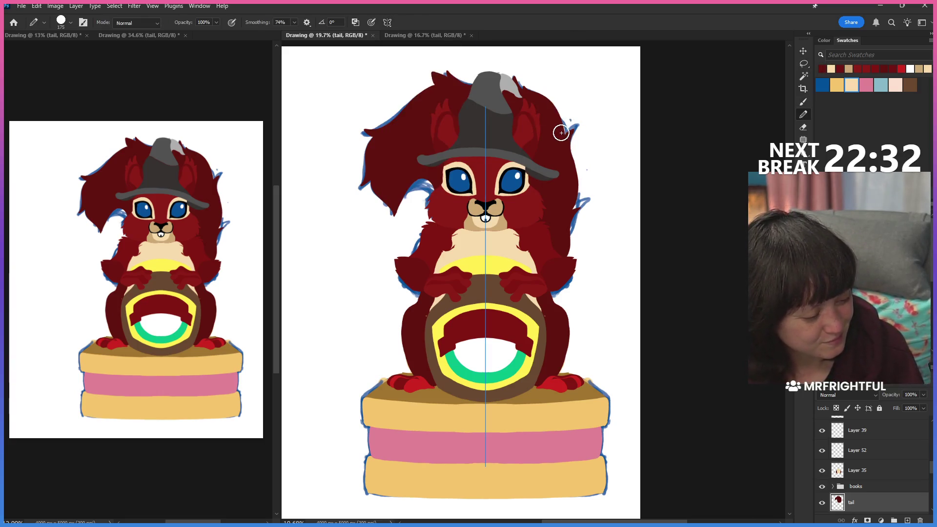
{"action": "left_click_drag", "start_coordinate": [560, 113], "coordinate": [528, 81]}
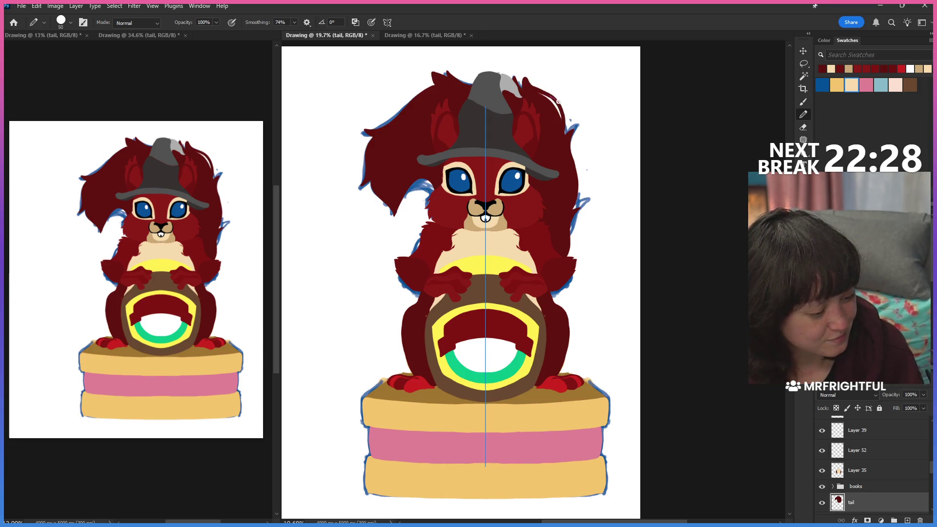
{"action": "left_click_drag", "start_coordinate": [542, 92], "coordinate": [550, 98]}
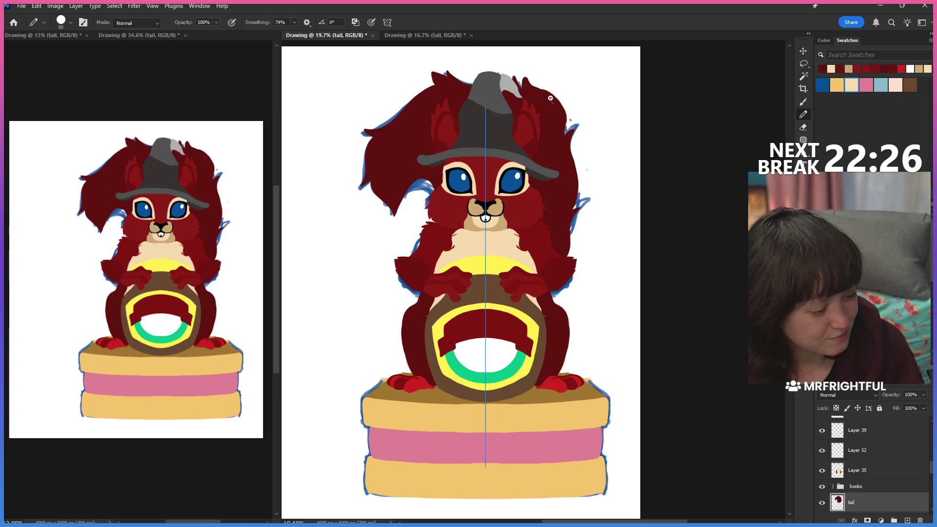
{"action": "scroll", "coordinate": [559, 142], "scroll_direction": "up", "scroll_amount": 2}
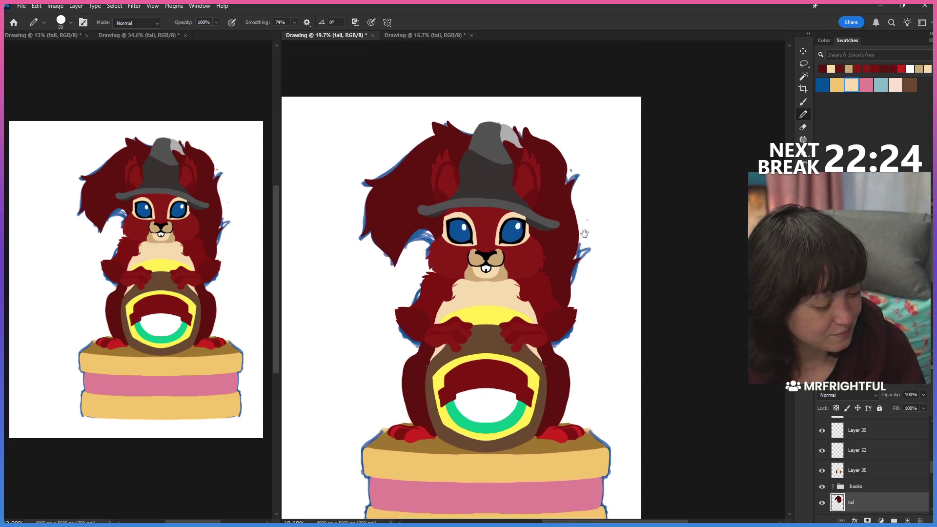
{"action": "scroll", "coordinate": [534, 144], "scroll_direction": "up", "scroll_amount": 1}
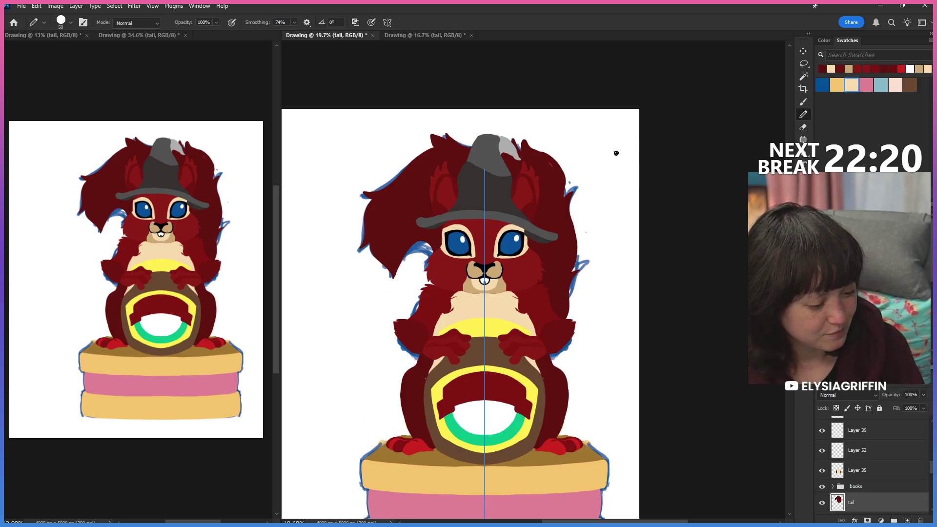
{"action": "left_click", "coordinate": [388, 22]}
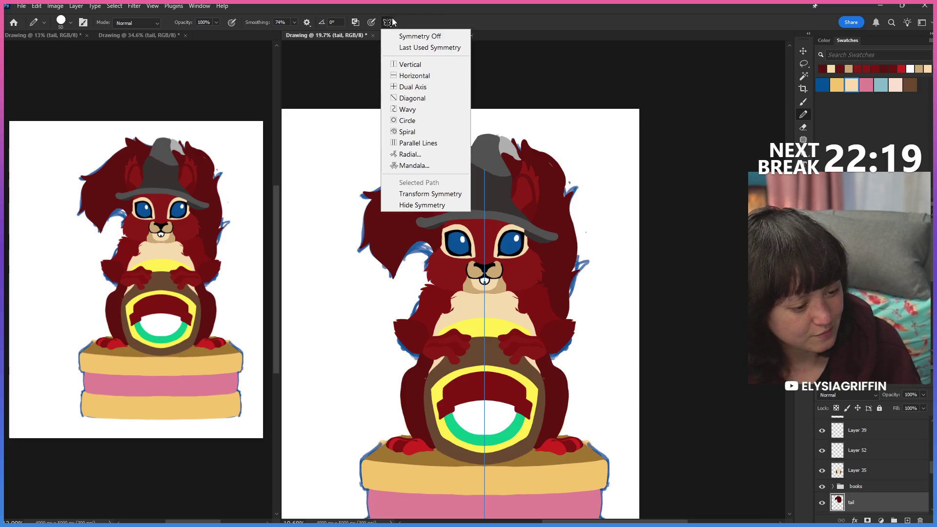
Set Symmetry Off and fill the white gap beside the hat tip with dark red, tidying edges.
{"action": "left_click", "coordinate": [442, 43]}
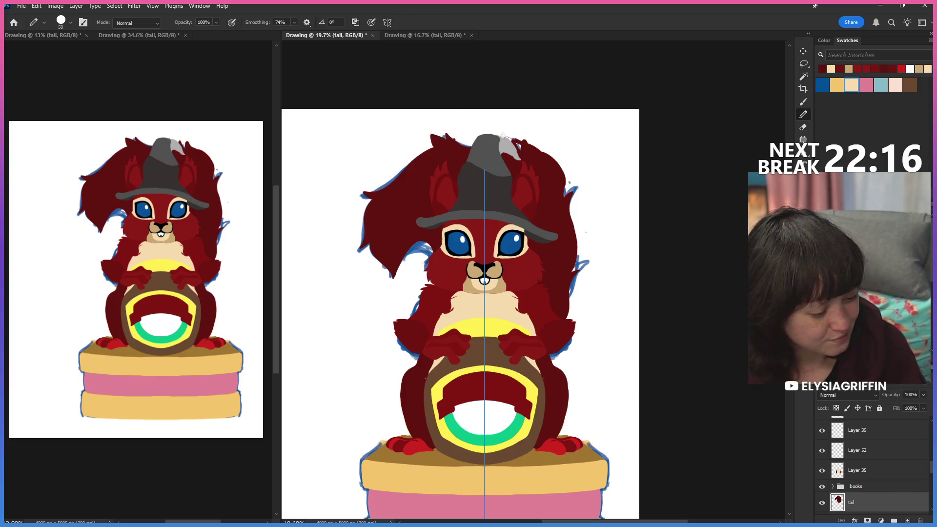
{"action": "left_click", "coordinate": [387, 22]}
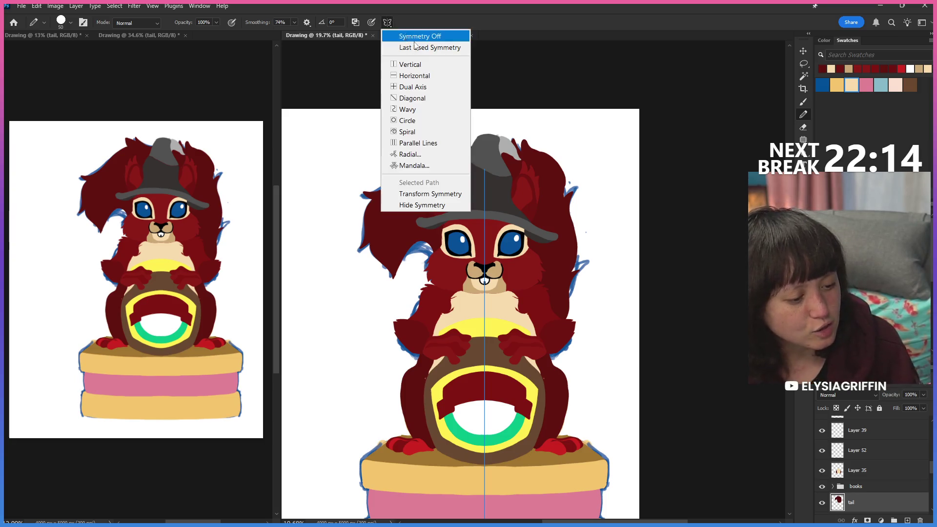
{"action": "left_click", "coordinate": [440, 40]}
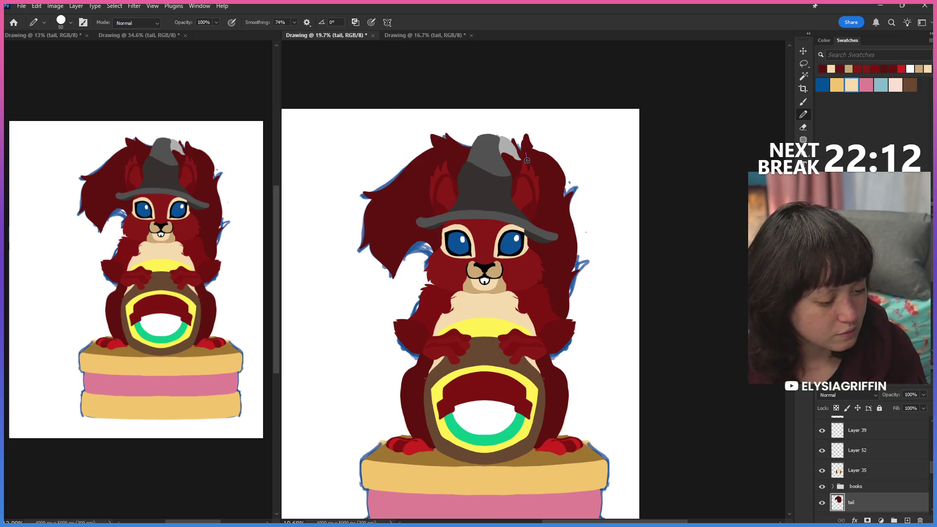
{"action": "mouse_move", "coordinate": [479, 136]}
{"action": "left_mouse_down"}
{"action": "mouse_move", "coordinate": [450, 140]}
{"action": "mouse_move", "coordinate": [487, 138]}
{"action": "left_mouse_up"}
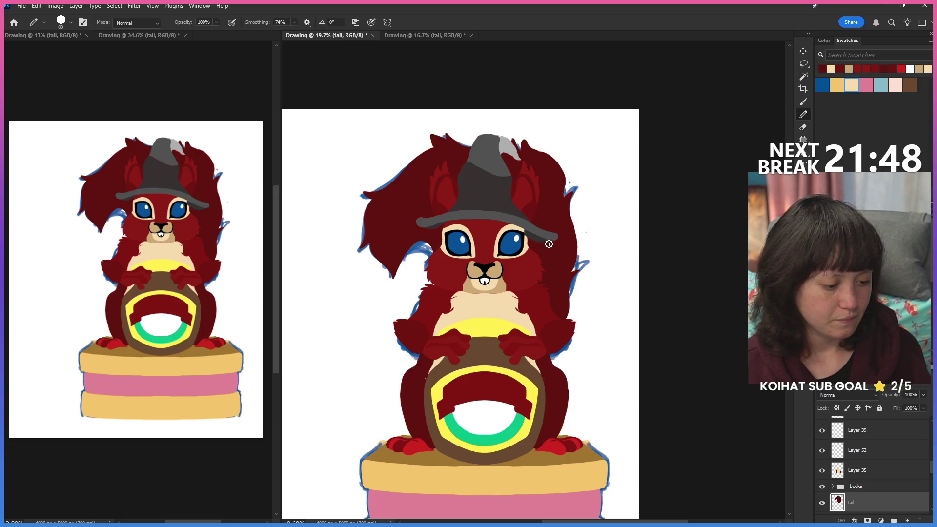
{"action": "key", "text": "e"}
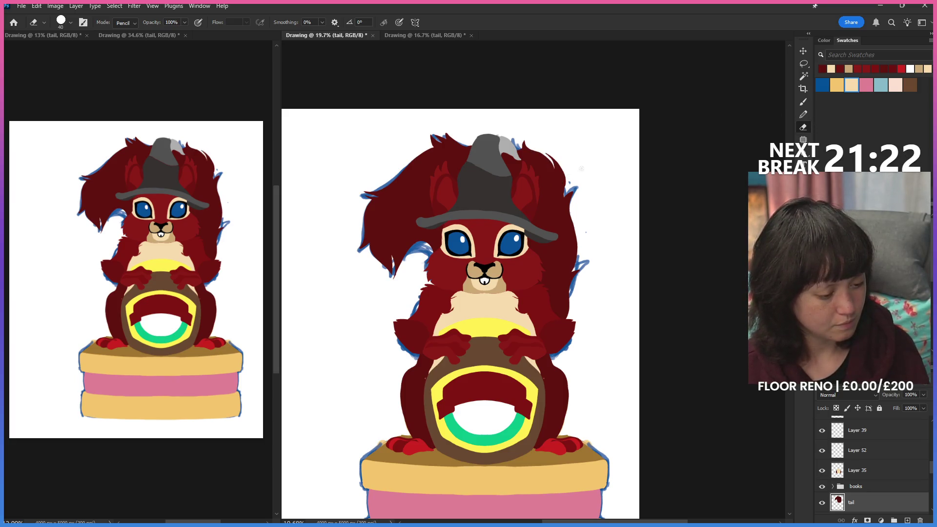
{"action": "key", "text": "b"}
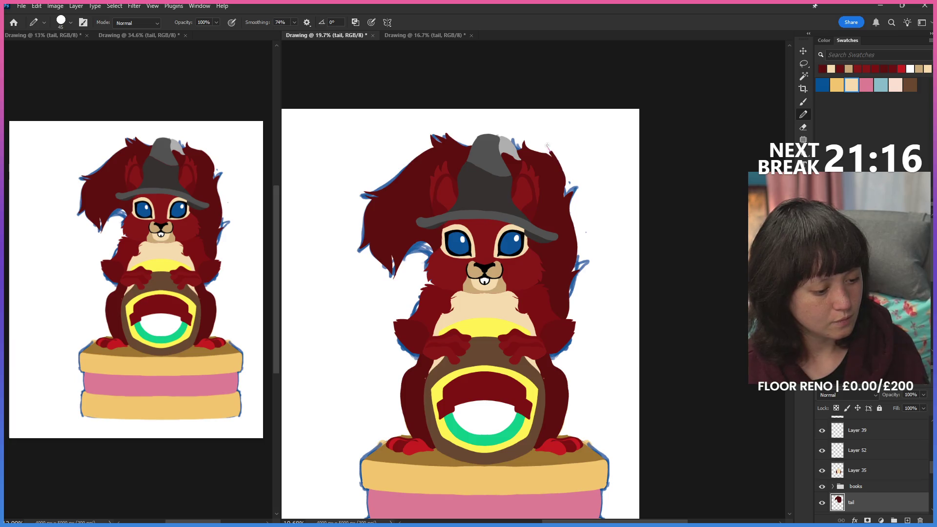
Add a small dark red fur spike at the hair's top-right edge, then head to the File menu.
{"action": "mouse_move", "coordinate": [561, 172]}
{"action": "left_mouse_down"}
{"action": "mouse_move", "coordinate": [548, 145]}
{"action": "mouse_move", "coordinate": [552, 159]}
{"action": "left_mouse_up"}
{"action": "key", "text": "e"}
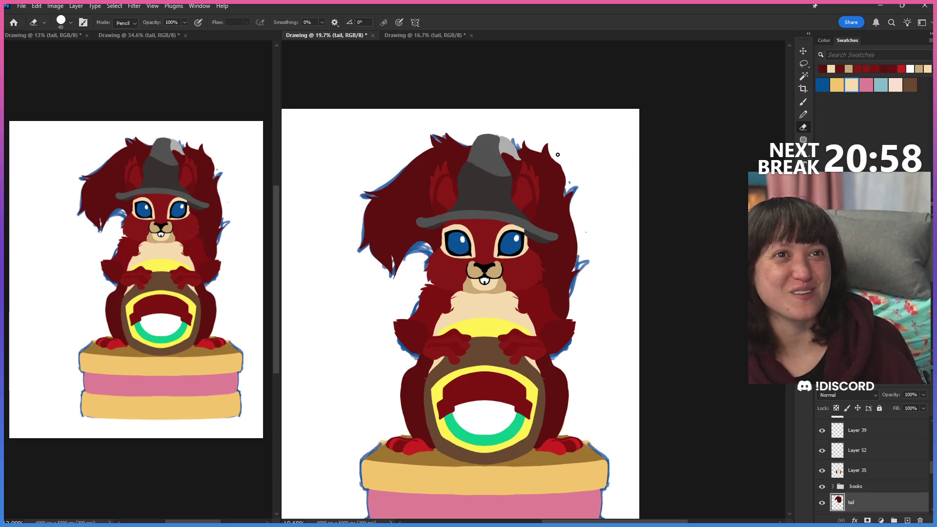
{"action": "left_click", "coordinate": [21, 6]}
Open 250926-hackninja.psd from the misc folder as a second document.
{"action": "left_click", "coordinate": [117, 28]}
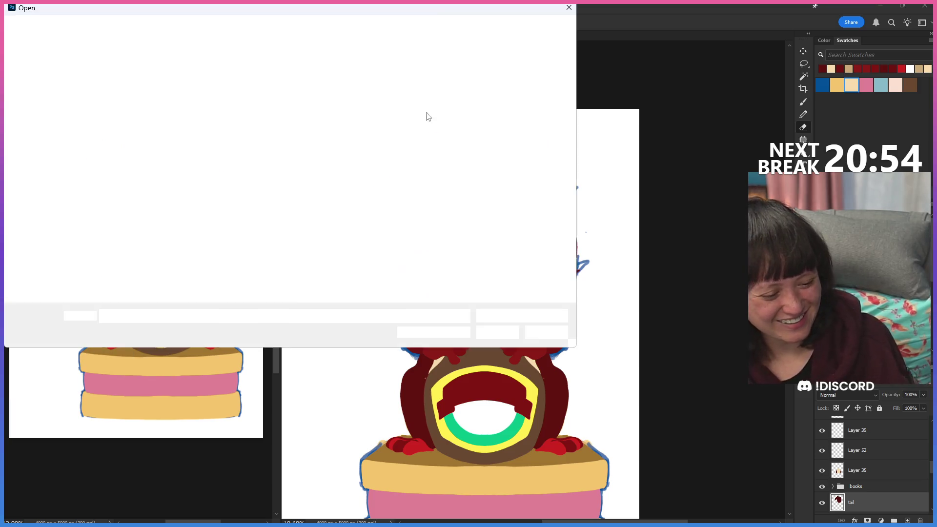
{"action": "left_click", "coordinate": [333, 108]}
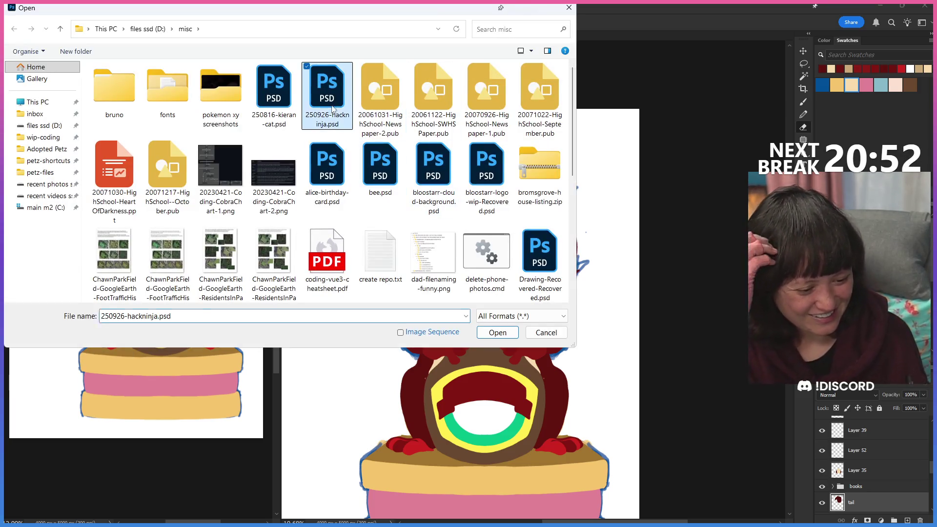
{"action": "left_click", "coordinate": [497, 333]}
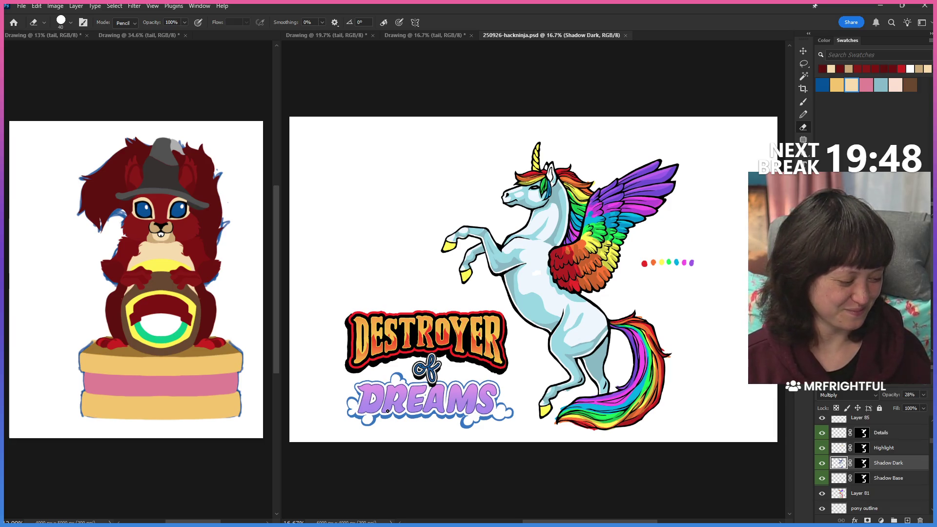
{"action": "scroll", "coordinate": [871, 468], "scroll_direction": "up", "scroll_amount": 1}
{"action": "scroll", "coordinate": [870, 469], "scroll_direction": "down", "scroll_amount": 5}
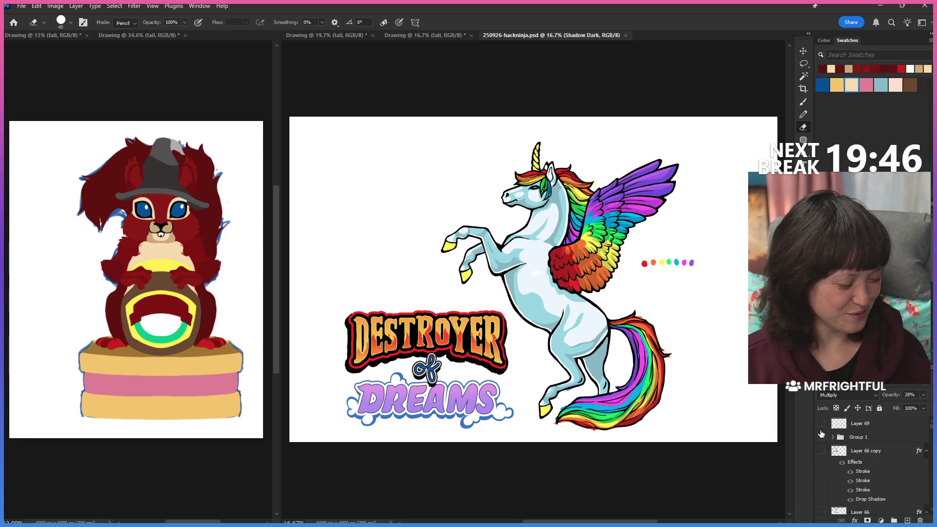
{"action": "left_click", "coordinate": [821, 438]}
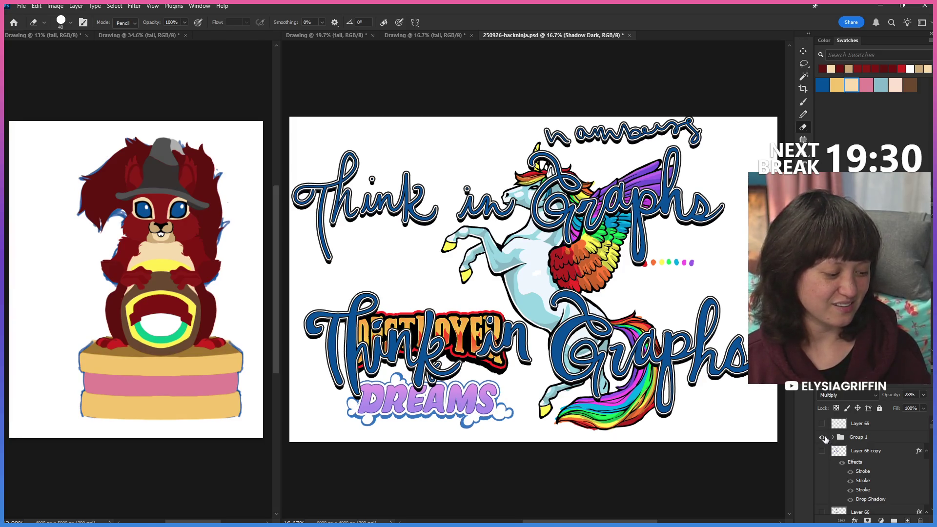
{"action": "left_click", "coordinate": [821, 437]}
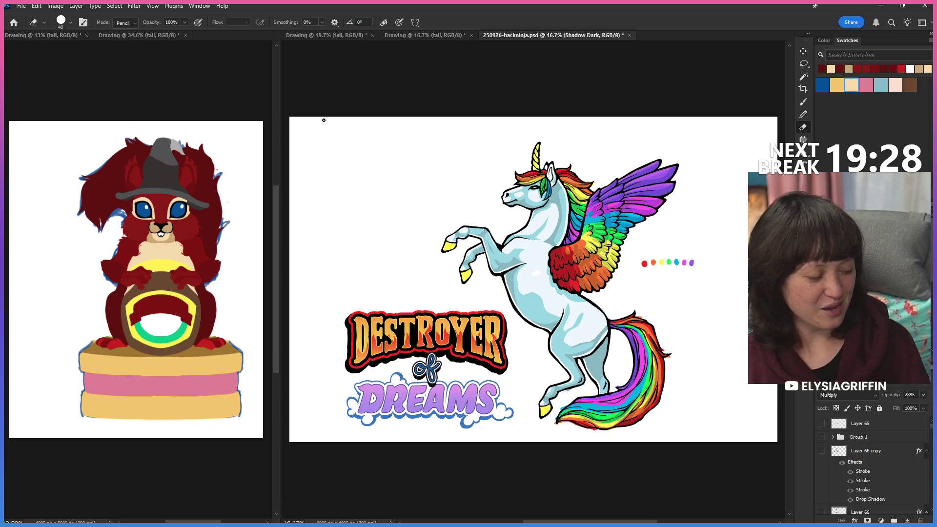
Compare the two squirrel drawing tabs, close the 16.7% duplicate and recentre the remaining view.
{"action": "left_click", "coordinate": [435, 34]}
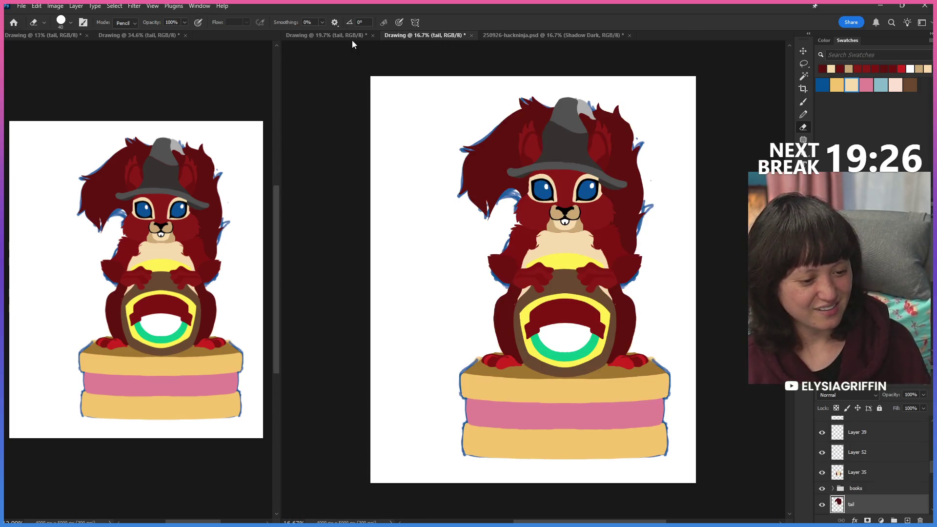
{"action": "left_click", "coordinate": [362, 35]}
{"action": "left_click", "coordinate": [447, 34]}
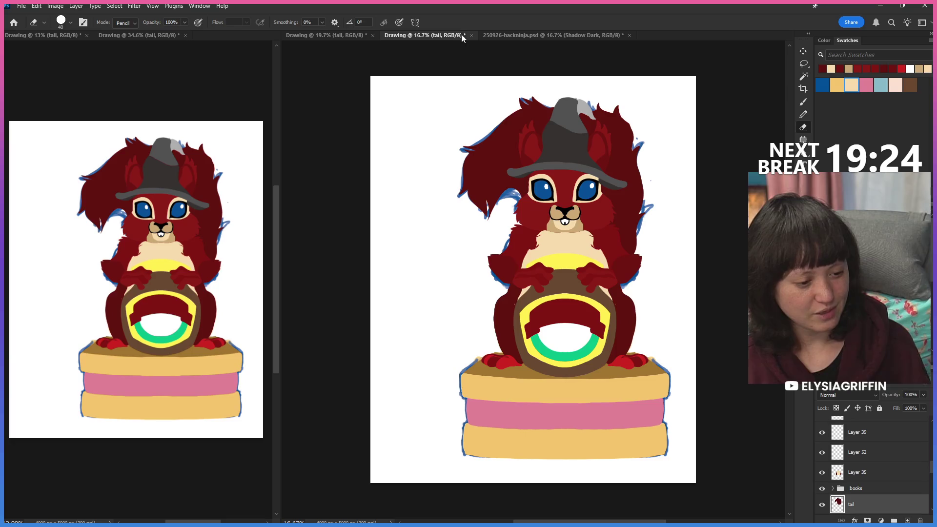
{"action": "left_click", "coordinate": [471, 35]}
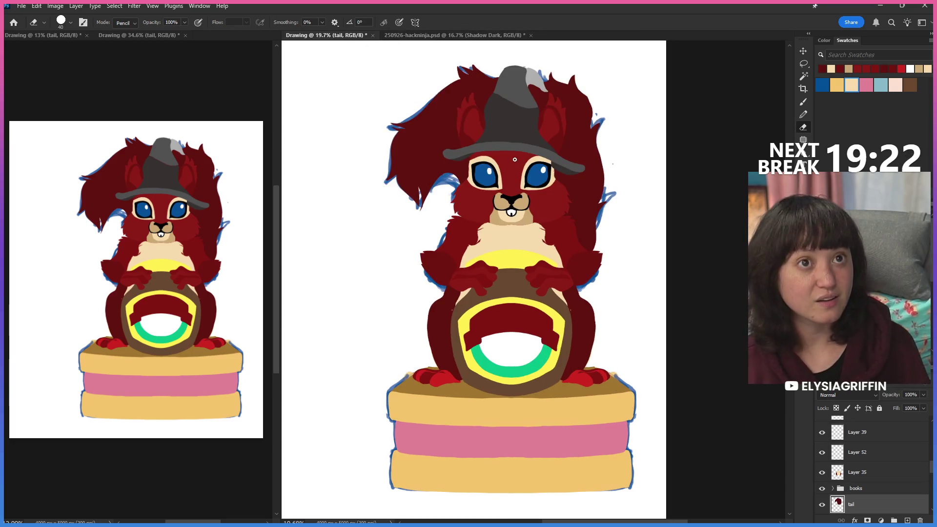
{"action": "left_click_drag", "start_coordinate": [514, 241], "coordinate": [563, 257]}
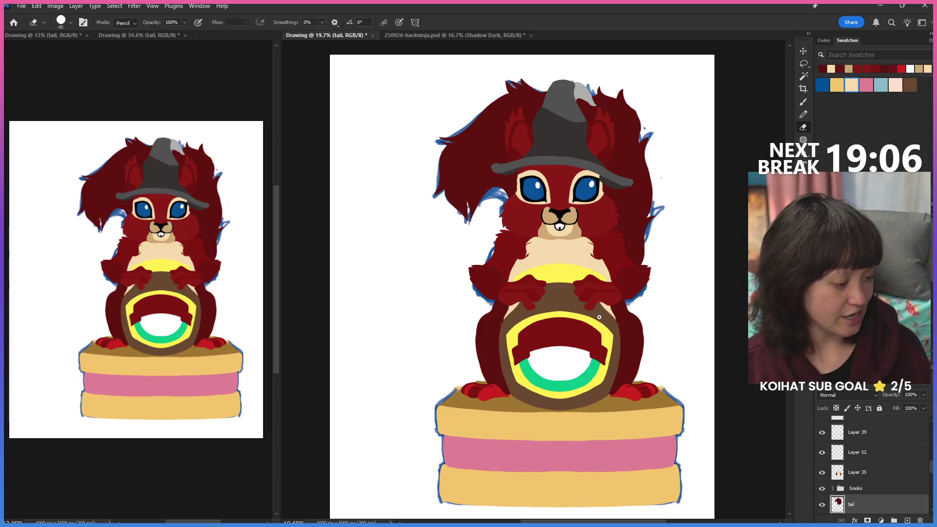
{"action": "left_click", "coordinate": [803, 76]}
{"action": "left_click", "coordinate": [489, 140]}
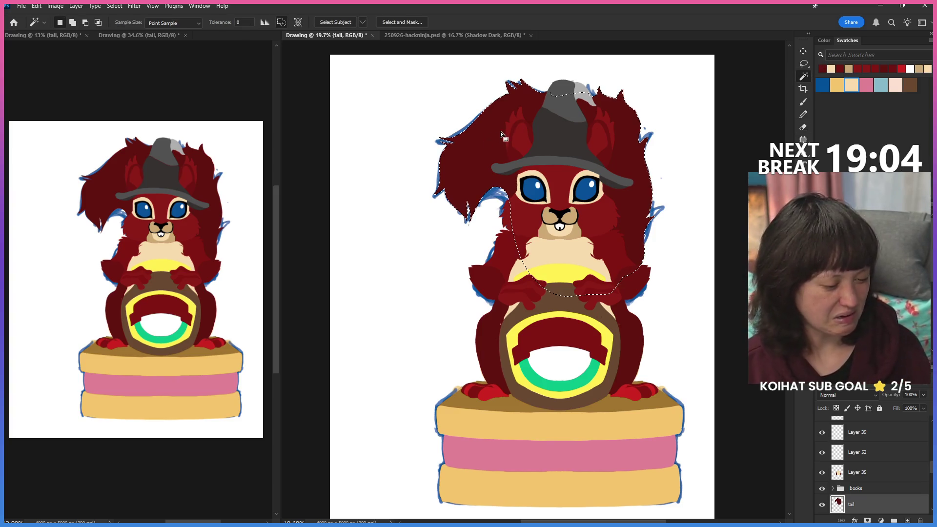
{"action": "left_click", "coordinate": [803, 114]}
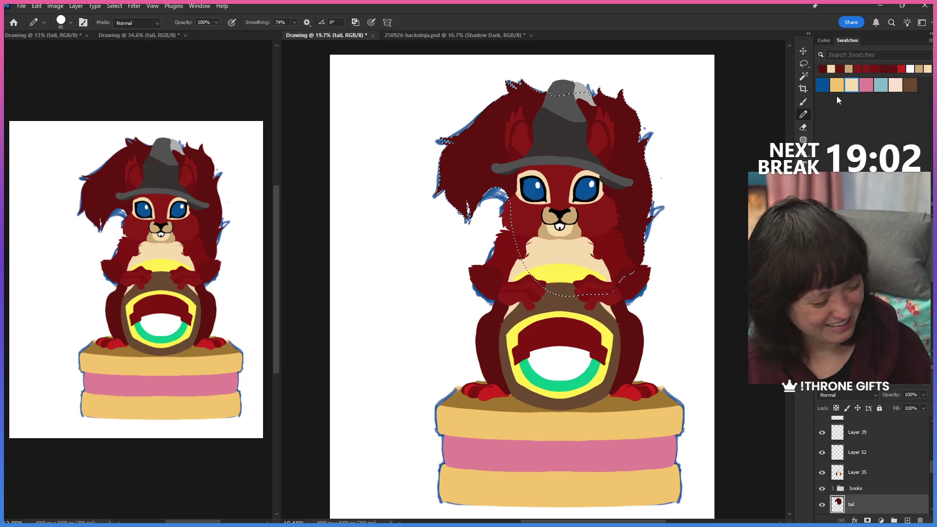
{"action": "left_click", "coordinate": [900, 68]}
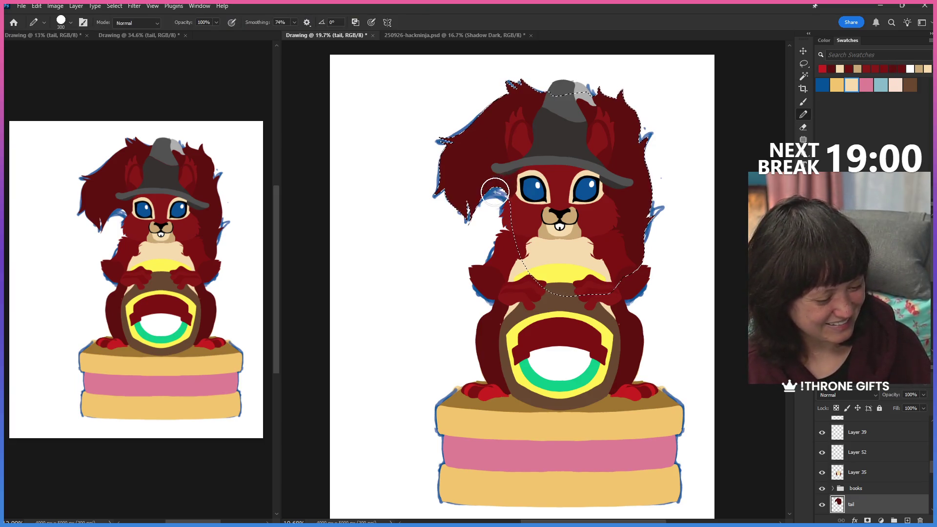
{"action": "key", "text": "bracketright"}
{"action": "key", "text": "bracketright"}
{"action": "key", "text": "bracketright"}
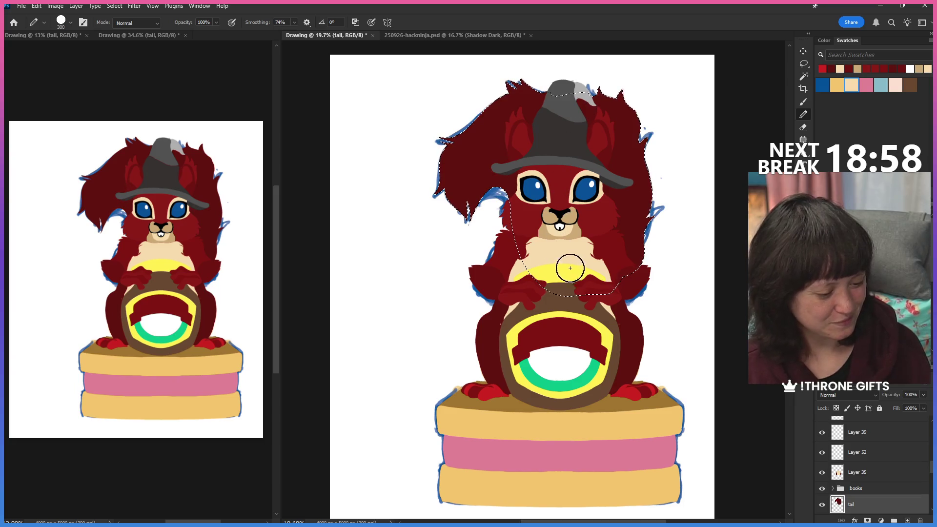
{"action": "left_click_drag", "start_coordinate": [497, 190], "coordinate": [537, 124]}
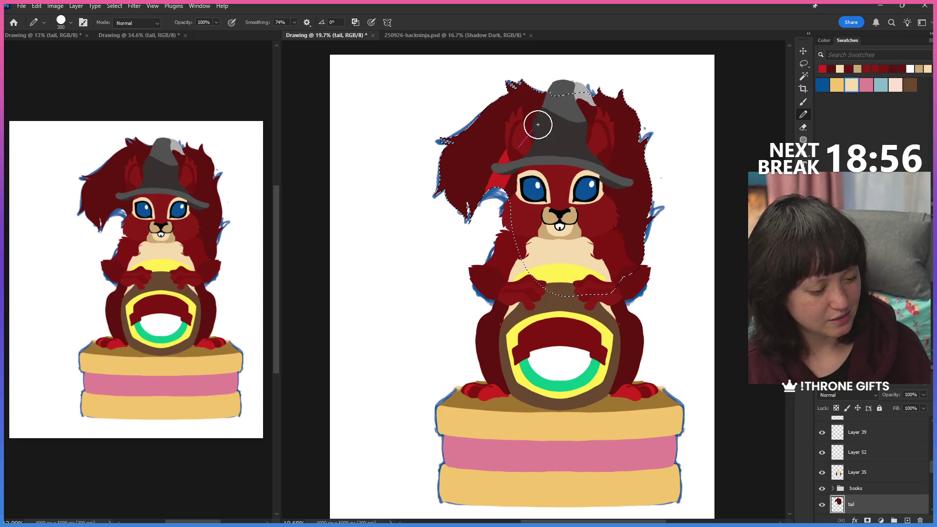
{"action": "left_click_drag", "start_coordinate": [588, 95], "coordinate": [454, 223]}
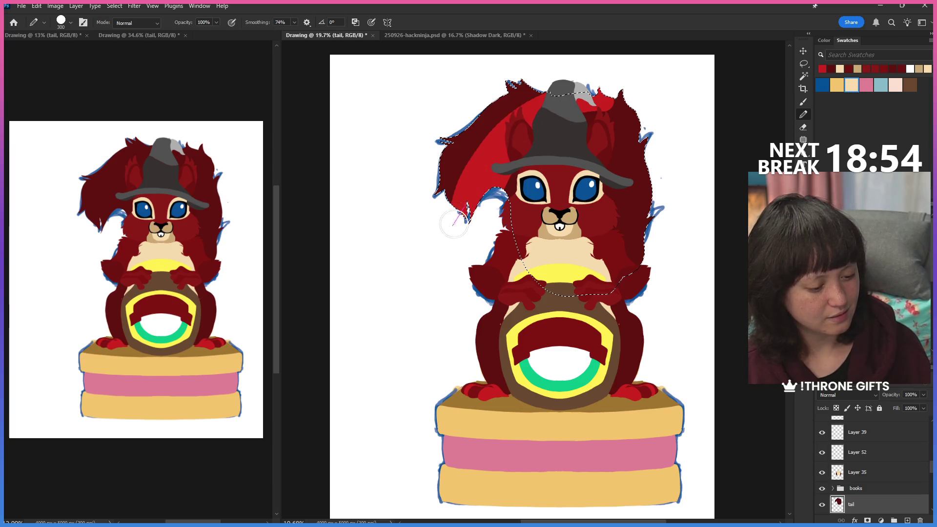
{"action": "left_click_drag", "start_coordinate": [538, 88], "coordinate": [407, 242]}
{"action": "left_click_drag", "start_coordinate": [439, 183], "coordinate": [487, 93]}
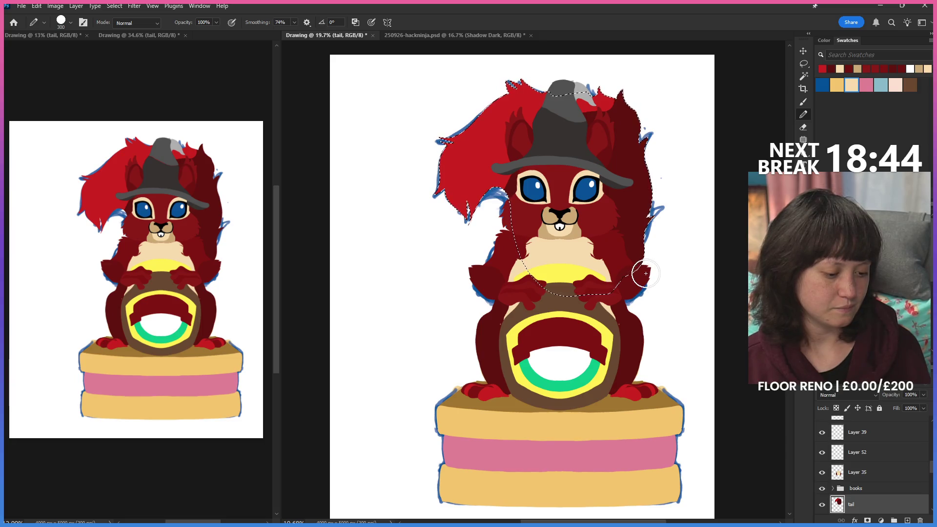
{"action": "key", "text": "alt+BackSpace"}
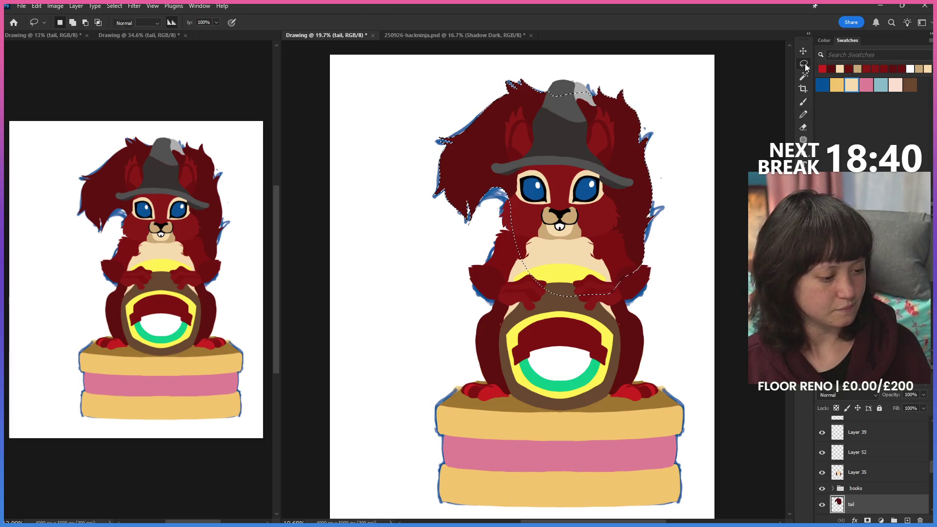
{"action": "key", "text": "l"}
{"action": "key", "text": "ctrl+d"}
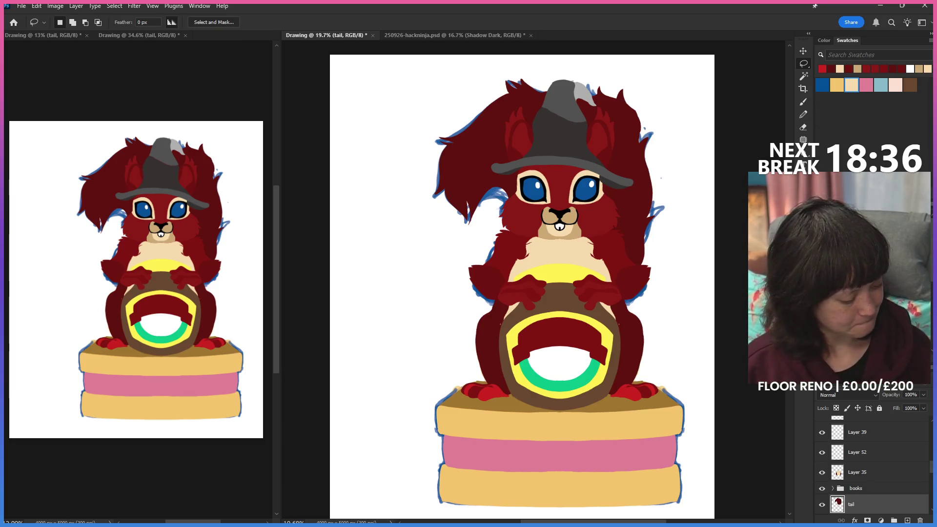
{"action": "key", "text": "z"}
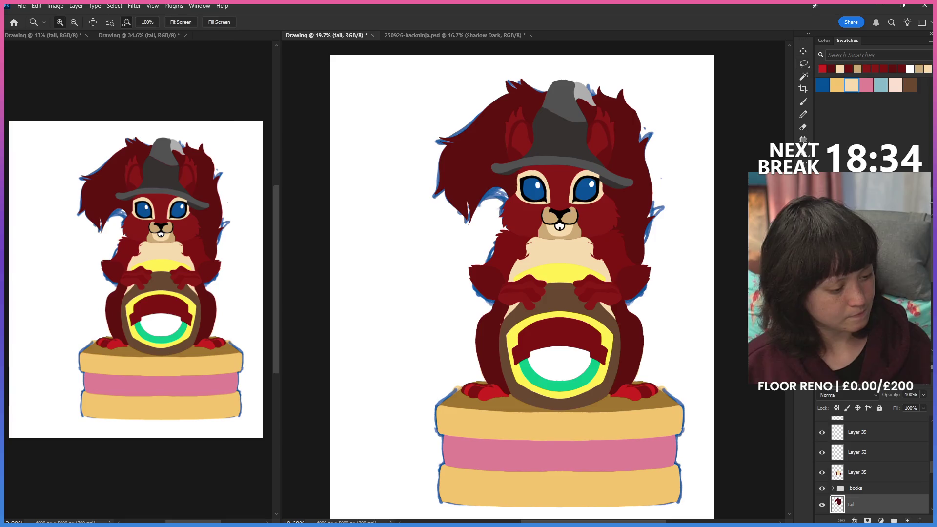
Zoom in on the squirrel's head and ready a slightly larger eraser.
{"action": "left_click_drag", "start_coordinate": [640, 117], "coordinate": [732, 117]}
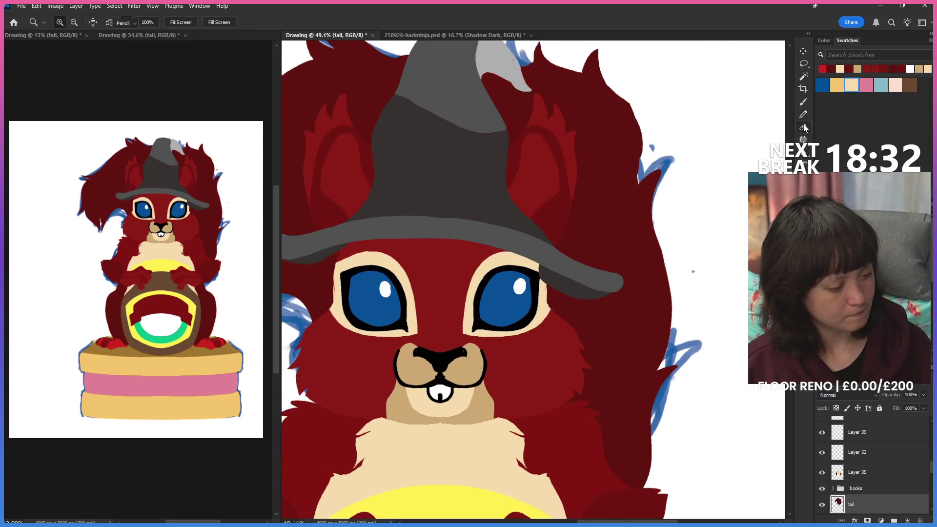
{"action": "left_click", "coordinate": [802, 127]}
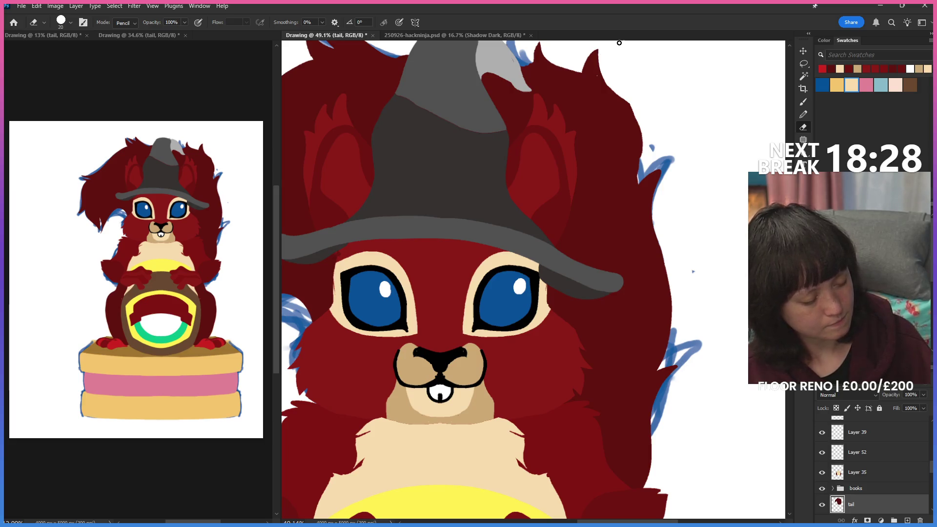
{"action": "key", "text": "bracketright"}
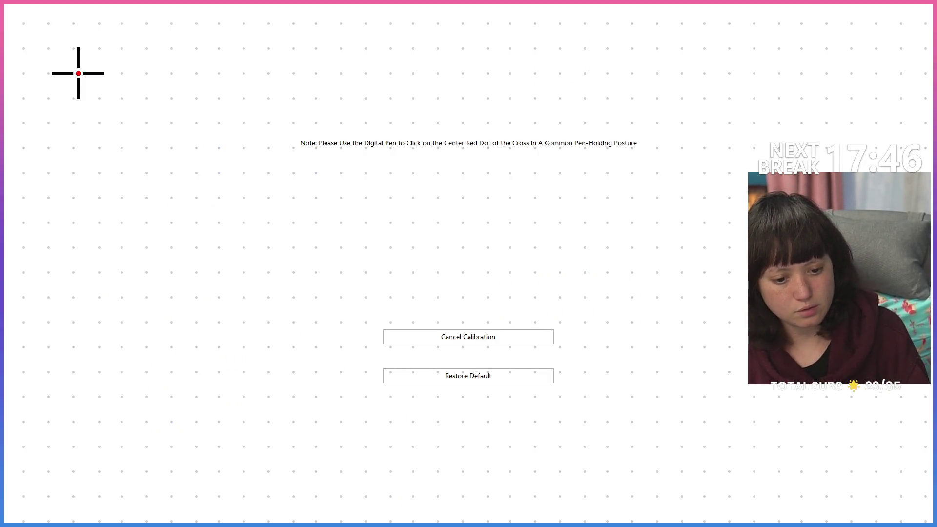
Tap through the first round of pen calibration targets from top-left to bottom-right.
{"action": "left_click", "coordinate": [78, 73]}
{"action": "left_click", "coordinate": [469, 74]}
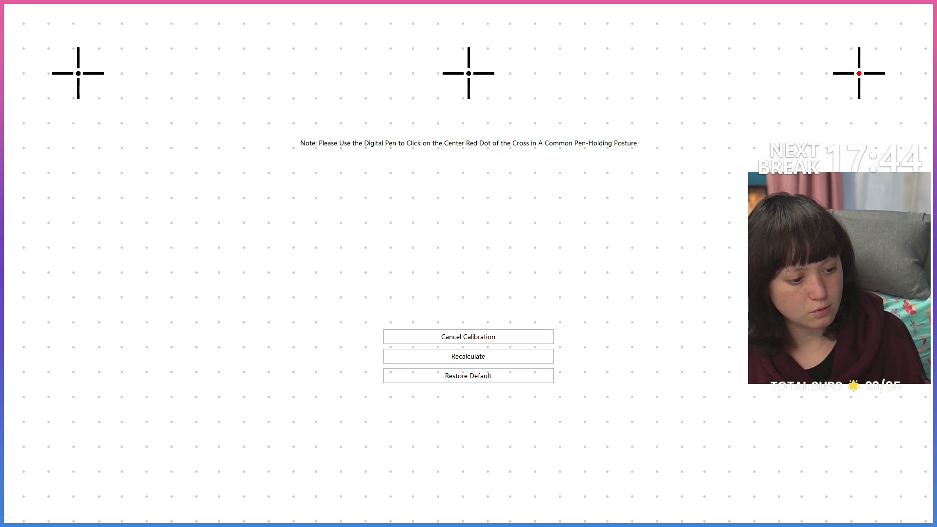
{"action": "left_click", "coordinate": [858, 73]}
{"action": "left_click", "coordinate": [78, 264]}
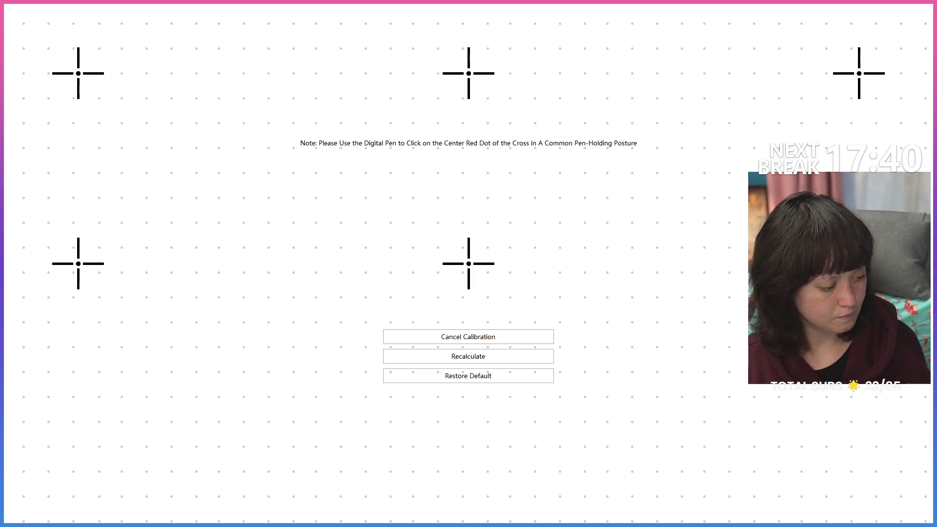
{"action": "left_click", "coordinate": [469, 264]}
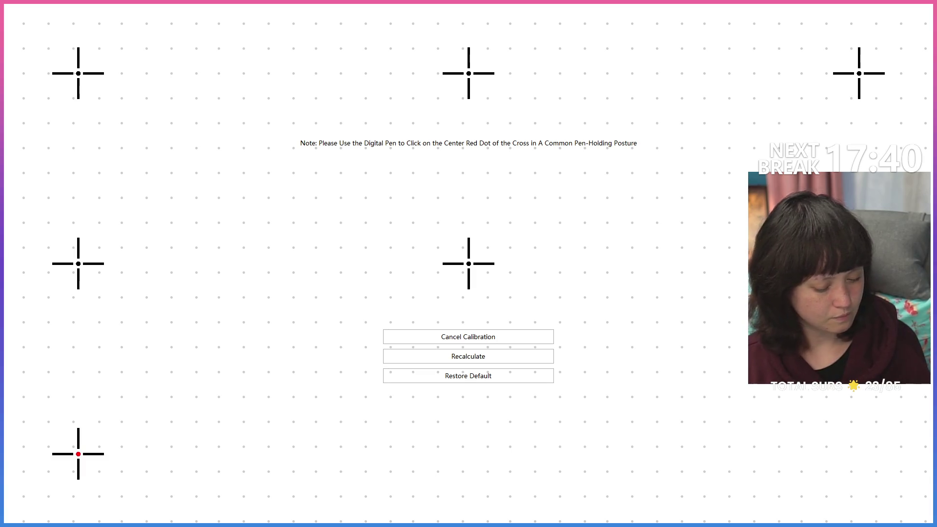
{"action": "left_click", "coordinate": [468, 454]}
{"action": "left_click", "coordinate": [858, 454]}
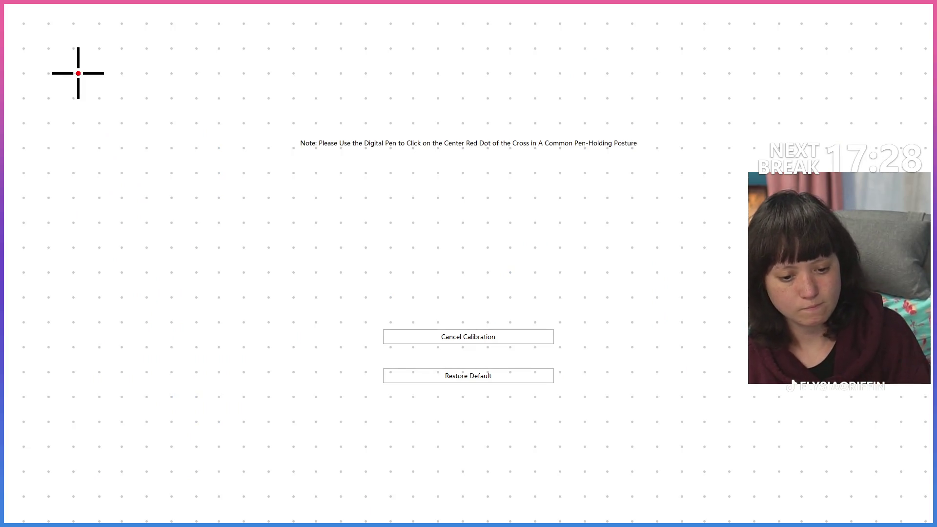
Repeat the calibration taps until the utility closes and the squirrel drawing returns.
{"action": "left_click", "coordinate": [79, 74]}
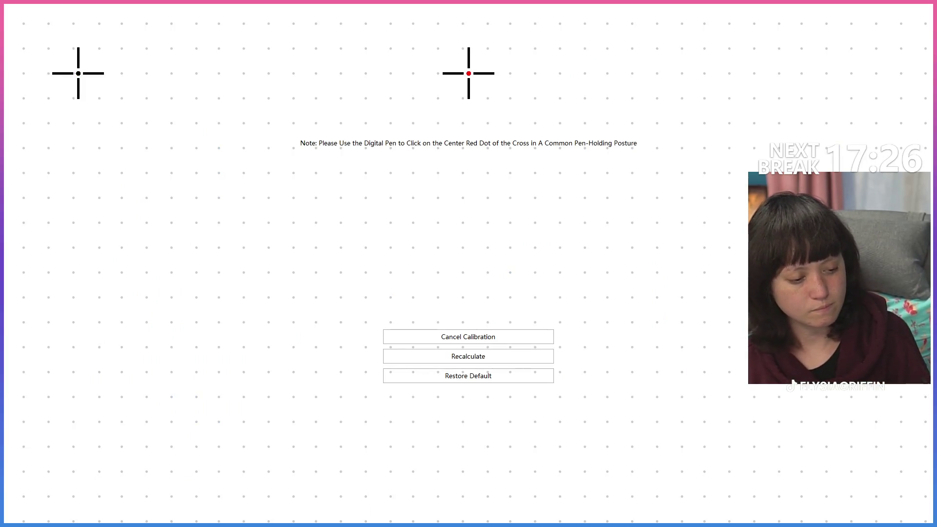
{"action": "left_click", "coordinate": [468, 73]}
{"action": "left_click", "coordinate": [859, 74]}
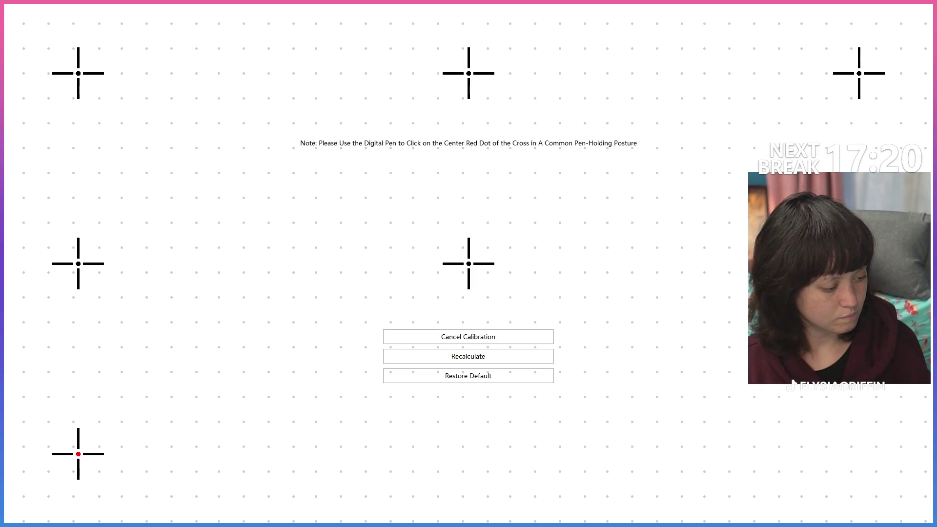
{"action": "left_click", "coordinate": [468, 454]}
{"action": "left_click", "coordinate": [859, 454]}
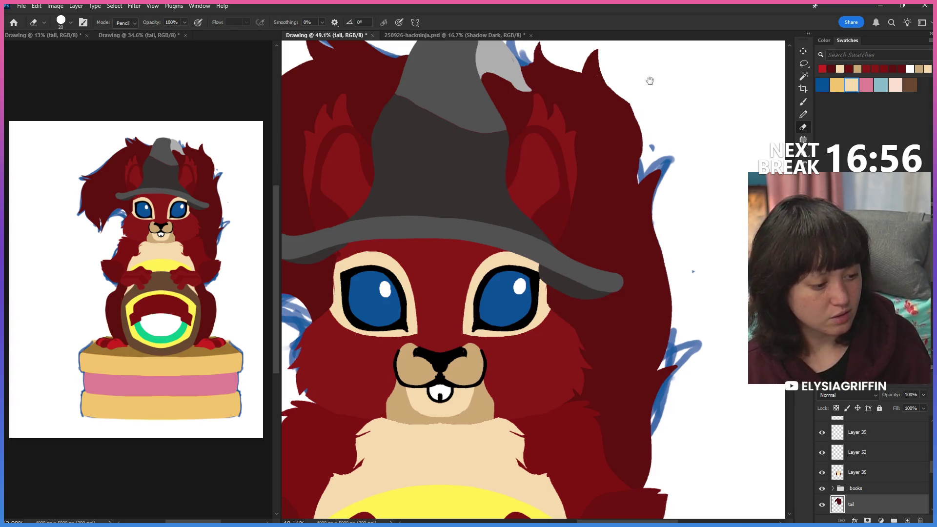
With a size-40 brush, paint dark red along the ear edge, the hat-tip gap and the right hair edge.
{"action": "left_click_drag", "start_coordinate": [648, 74], "coordinate": [650, 126]}
{"action": "key", "text": "b"}
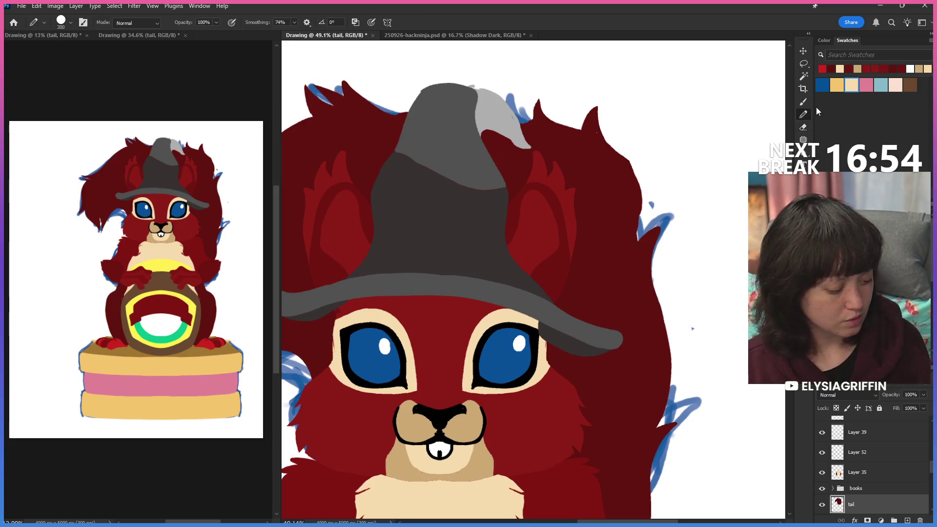
{"action": "key", "text": "bracketleft"}
{"action": "key", "text": "bracketleft"}
{"action": "key", "text": "bracketleft"}
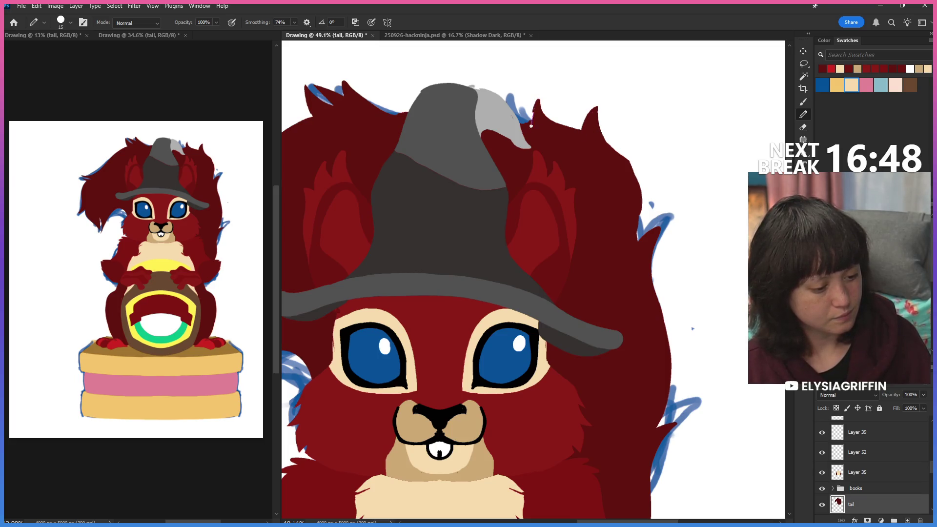
{"action": "left_click_drag", "start_coordinate": [538, 98], "coordinate": [533, 134]}
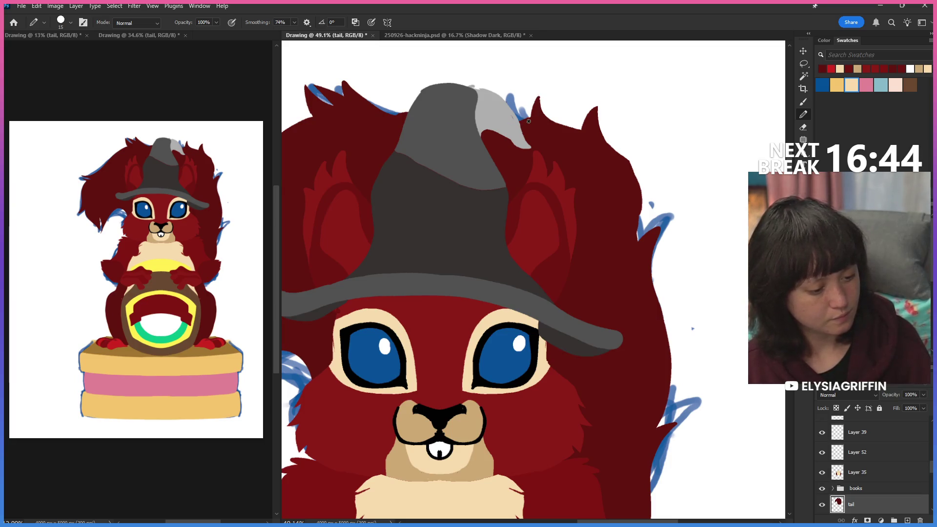
{"action": "mouse_move", "coordinate": [539, 113]}
{"action": "left_mouse_down"}
{"action": "mouse_move", "coordinate": [531, 103]}
{"action": "mouse_move", "coordinate": [541, 115]}
{"action": "left_mouse_up"}
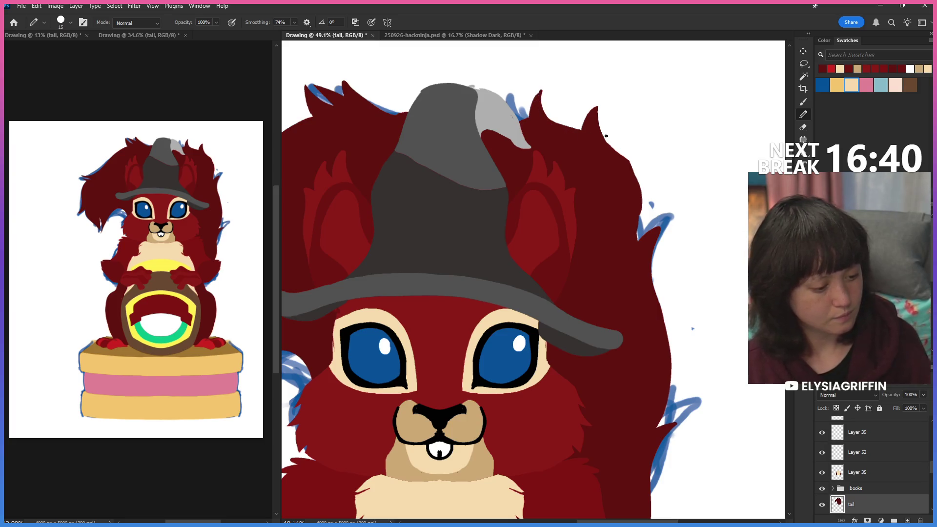
{"action": "mouse_move", "coordinate": [629, 160]}
{"action": "left_mouse_down"}
{"action": "mouse_move", "coordinate": [643, 206]}
{"action": "mouse_move", "coordinate": [625, 246]}
{"action": "left_mouse_up"}
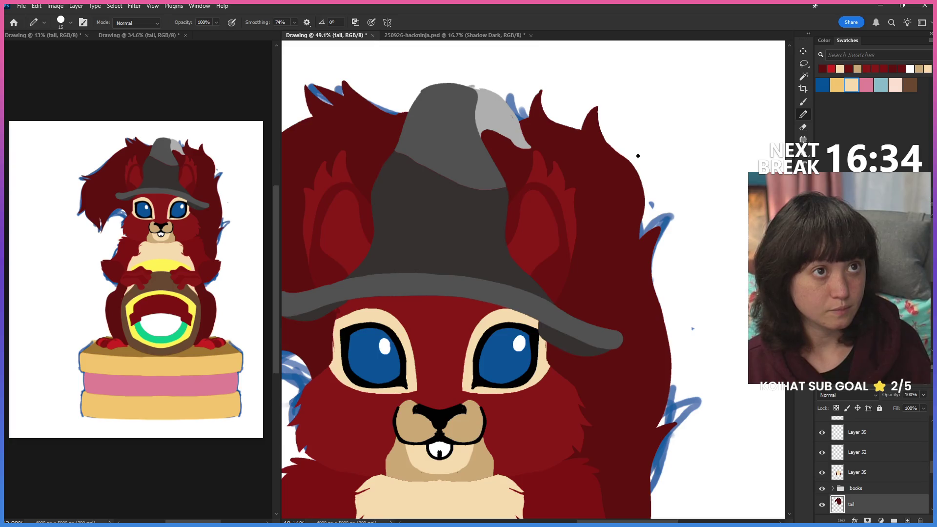
Erase a thin strip along the right hair edge, undoing one over-wide trim.
{"action": "key", "text": "e"}
{"action": "mouse_move", "coordinate": [598, 102]}
{"action": "left_mouse_down"}
{"action": "mouse_move", "coordinate": [642, 216]}
{"action": "mouse_move", "coordinate": [634, 241]}
{"action": "mouse_move", "coordinate": [648, 223]}
{"action": "left_mouse_up"}
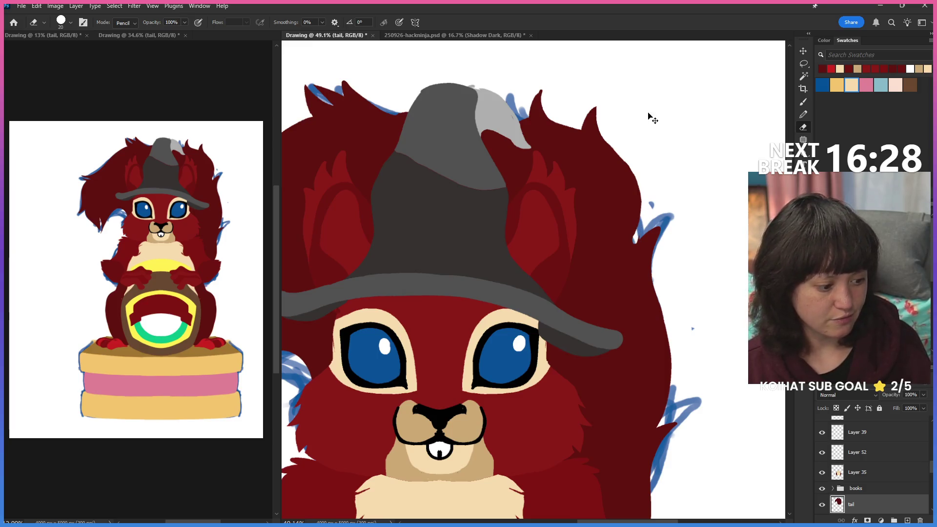
{"action": "key", "text": "ctrl+z"}
{"action": "key", "text": "ctrl+z"}
{"action": "key", "text": "ctrl+z"}
{"action": "mouse_move", "coordinate": [609, 145]}
{"action": "left_mouse_down"}
{"action": "mouse_move", "coordinate": [630, 176]}
{"action": "mouse_move", "coordinate": [641, 230]}
{"action": "left_mouse_up"}
{"action": "left_click_drag", "start_coordinate": [626, 159], "coordinate": [640, 178]}
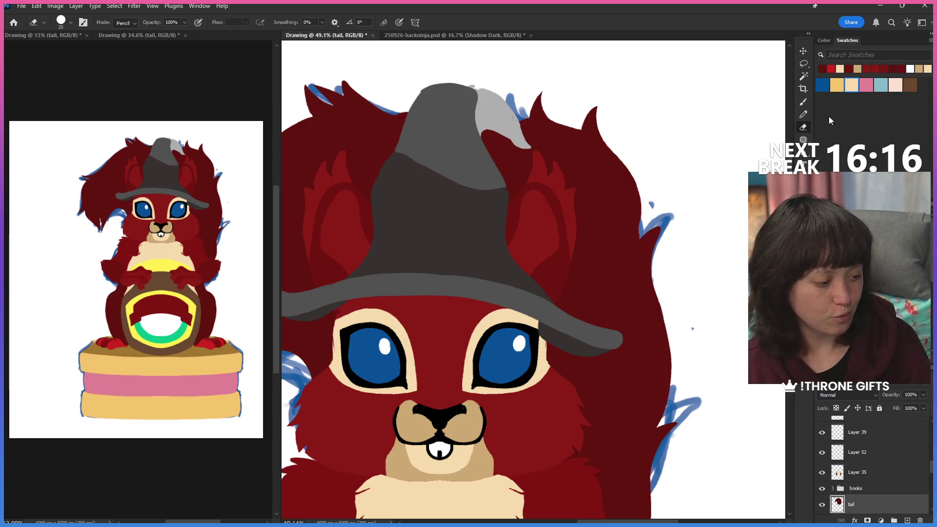
Paint a pointed dark red tuft beside the hat tip and fill the notch next to it.
{"action": "key", "text": "b"}
{"action": "mouse_move", "coordinate": [541, 92]}
{"action": "left_mouse_down"}
{"action": "mouse_move", "coordinate": [559, 129]}
{"action": "mouse_move", "coordinate": [549, 119]}
{"action": "left_mouse_up"}
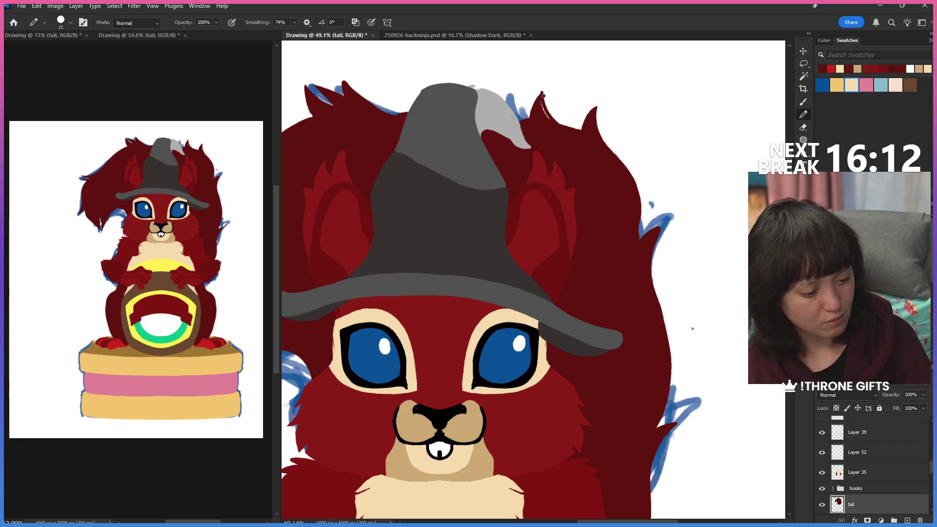
{"action": "left_click_drag", "start_coordinate": [547, 120], "coordinate": [569, 133]}
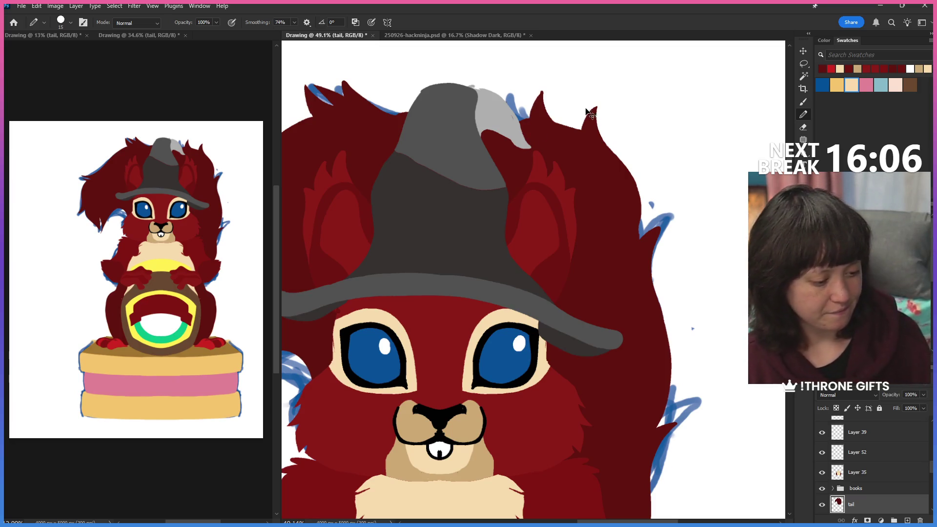
Add another dark red spike to the tuft beside the hat tip.
{"action": "mouse_move", "coordinate": [553, 104]}
{"action": "left_mouse_down"}
{"action": "mouse_move", "coordinate": [549, 132]}
{"action": "mouse_move", "coordinate": [572, 130]}
{"action": "left_mouse_up"}
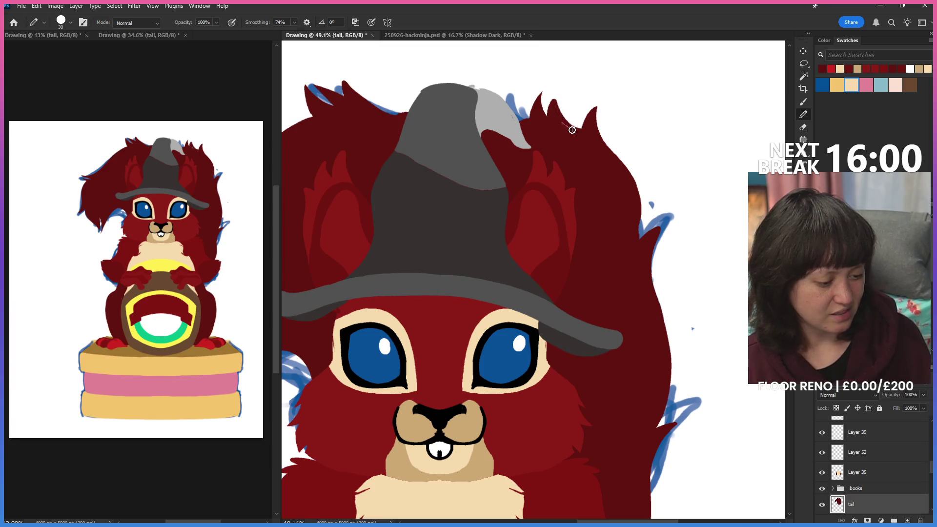
{"action": "key", "text": "e"}
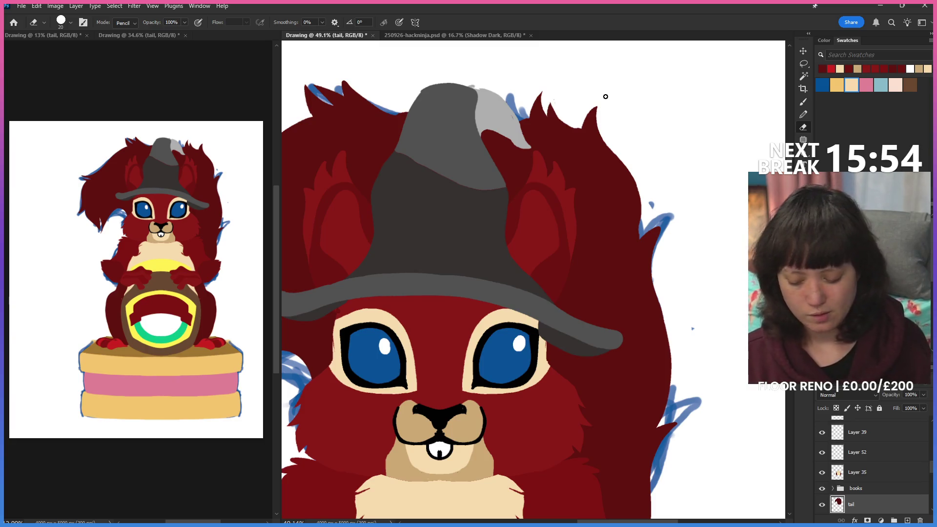
Pan to the tail and trim dark red off its left edge with a smaller eraser, redoing one careless pass.
{"action": "left_click_drag", "start_coordinate": [411, 347], "coordinate": [622, 259]}
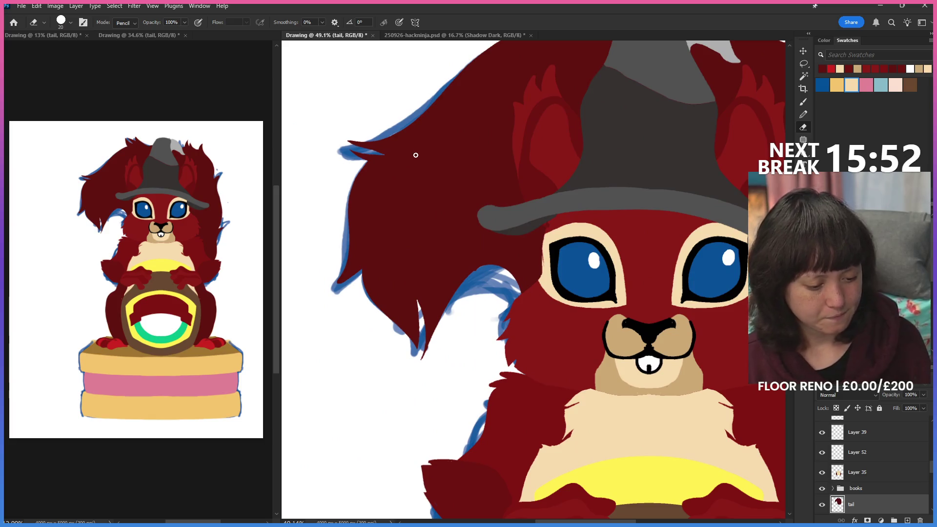
{"action": "left_click", "coordinate": [804, 116]}
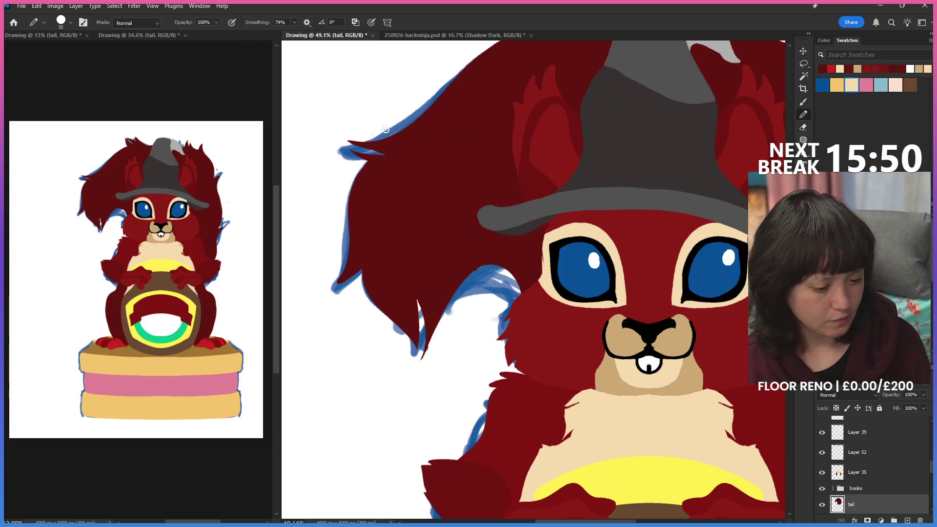
{"action": "key", "text": "bracketleft"}
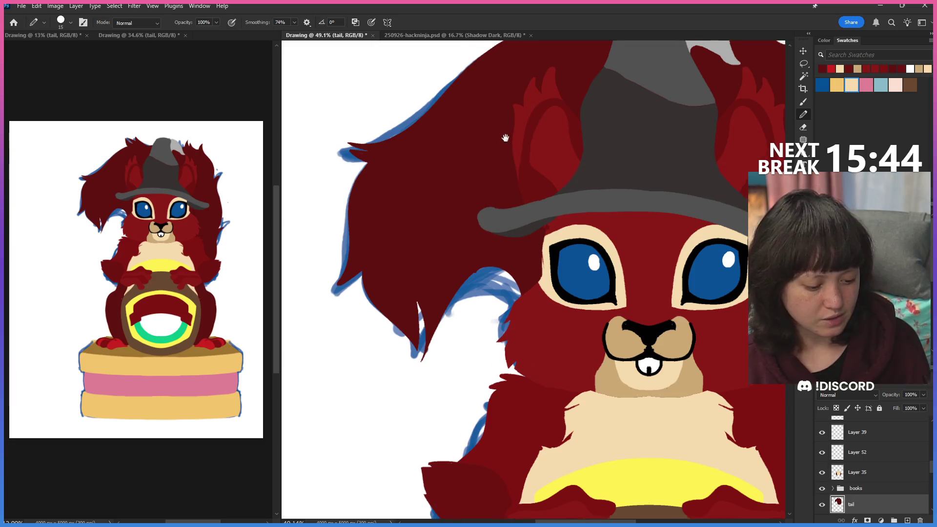
{"action": "key", "text": "e"}
{"action": "left_click_drag", "start_coordinate": [338, 261], "coordinate": [327, 296]}
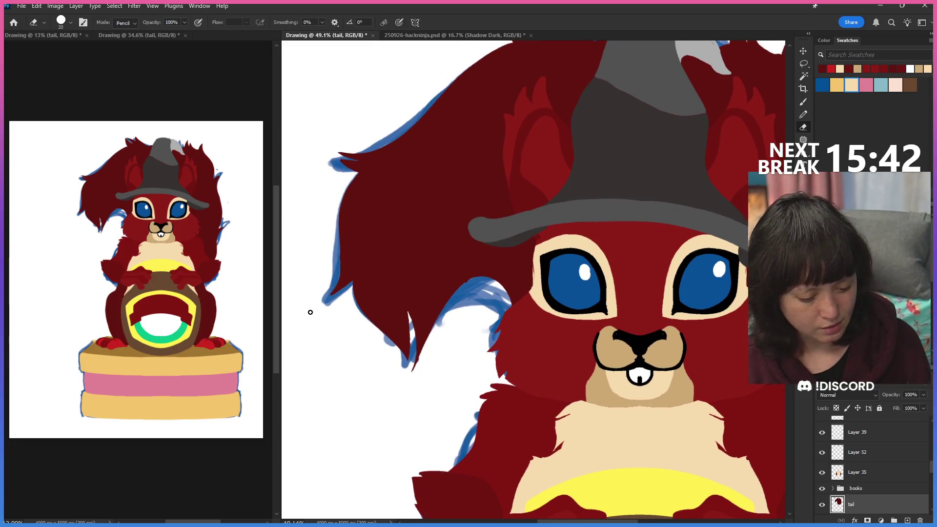
{"action": "left_click_drag", "start_coordinate": [336, 252], "coordinate": [331, 285]}
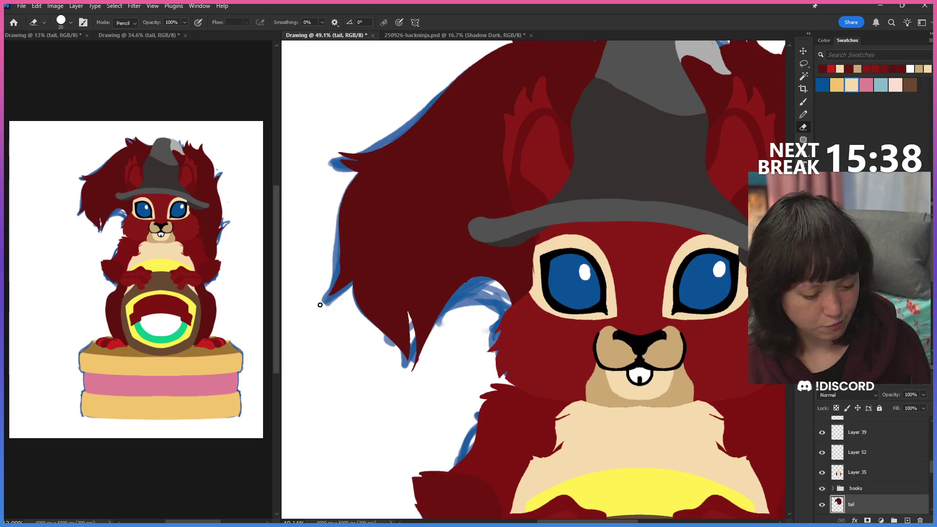
{"action": "left_click_drag", "start_coordinate": [337, 255], "coordinate": [322, 301]}
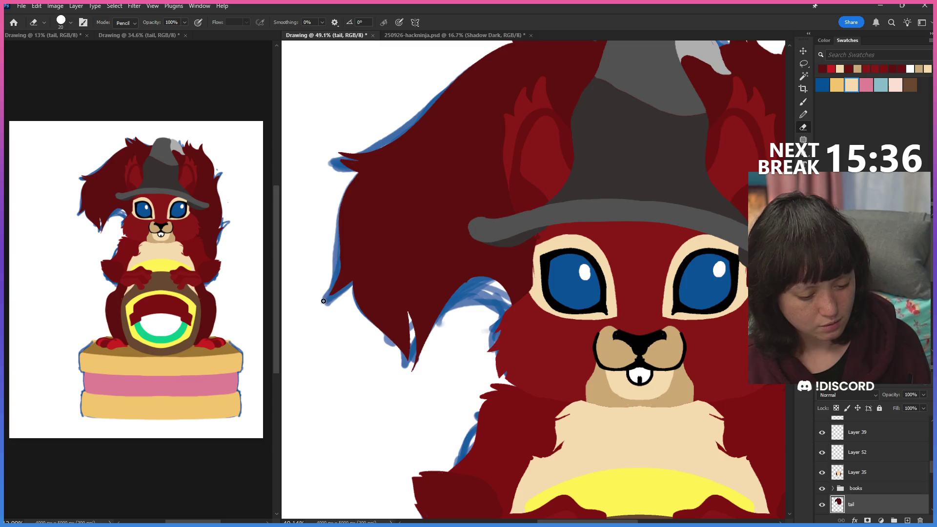
{"action": "key", "text": "ctrl+z"}
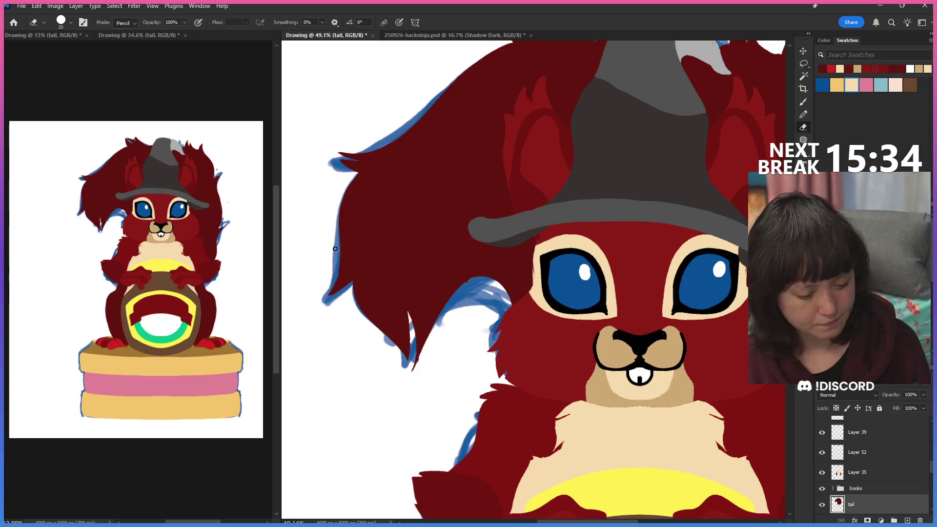
{"action": "left_click_drag", "start_coordinate": [338, 266], "coordinate": [319, 307]}
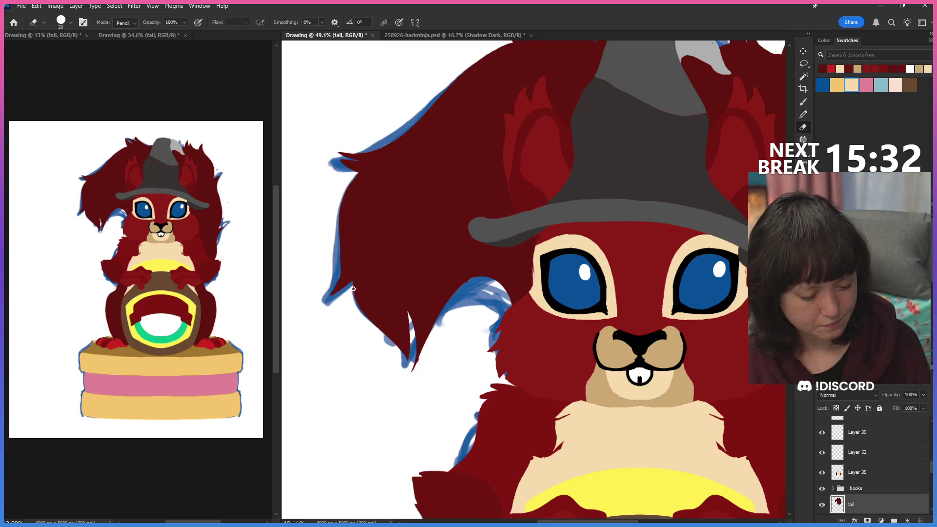
{"action": "left_click_drag", "start_coordinate": [395, 289], "coordinate": [462, 279]}
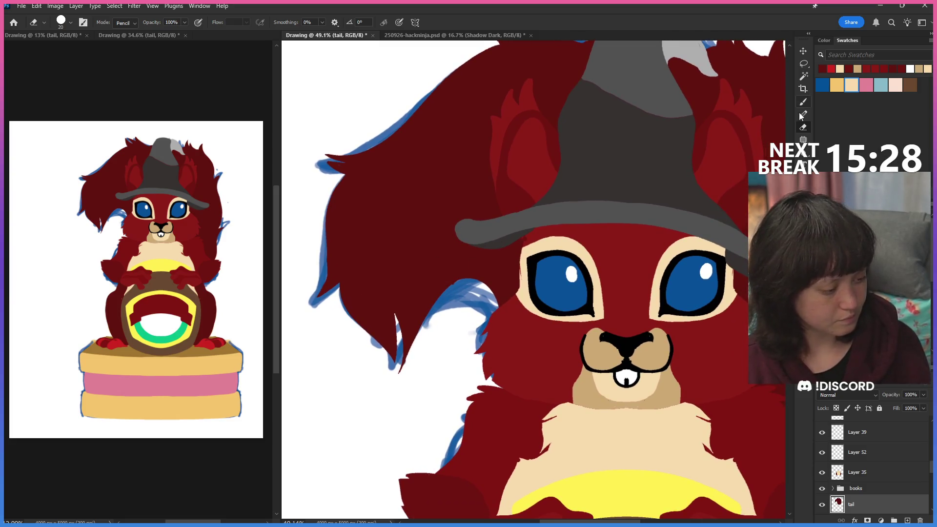
Fill the white notch at the tail tip and build up its shape in dark red.
{"action": "key", "text": "b"}
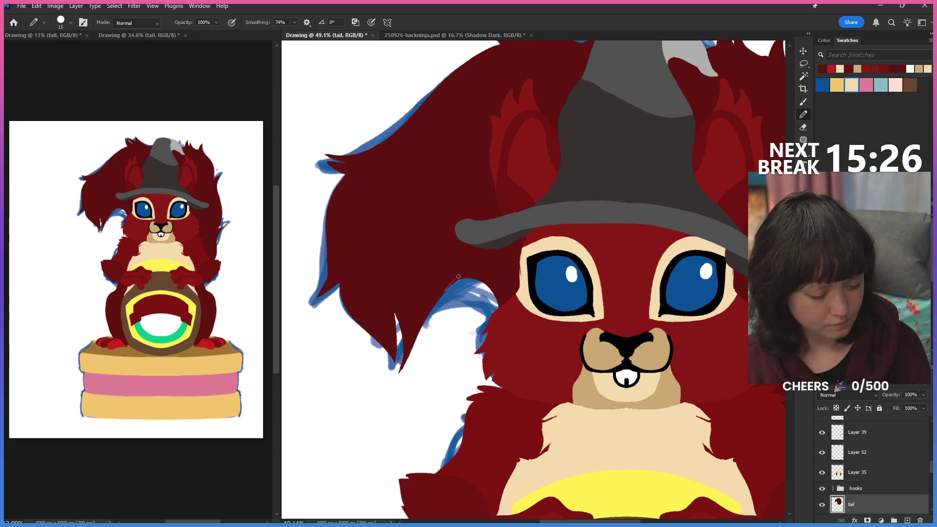
{"action": "left_click_drag", "start_coordinate": [405, 355], "coordinate": [401, 320]}
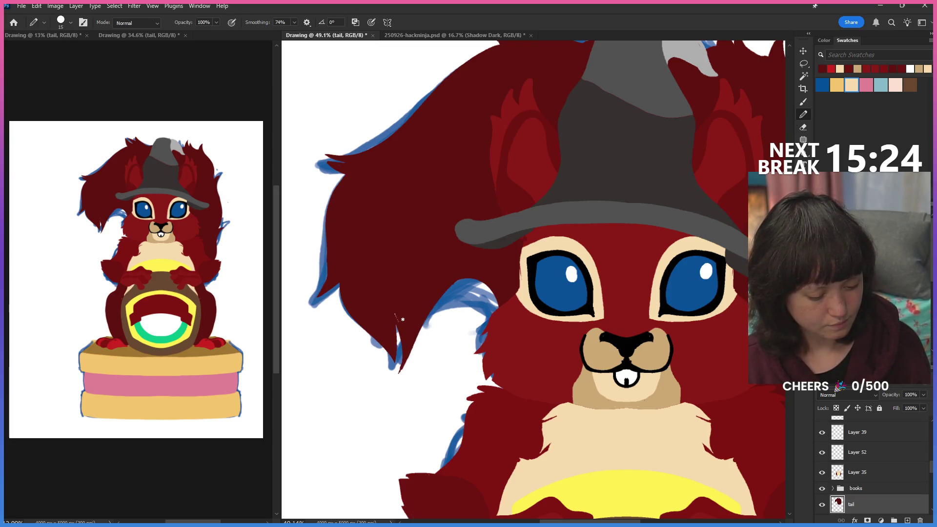
{"action": "left_click_drag", "start_coordinate": [400, 377], "coordinate": [399, 333]}
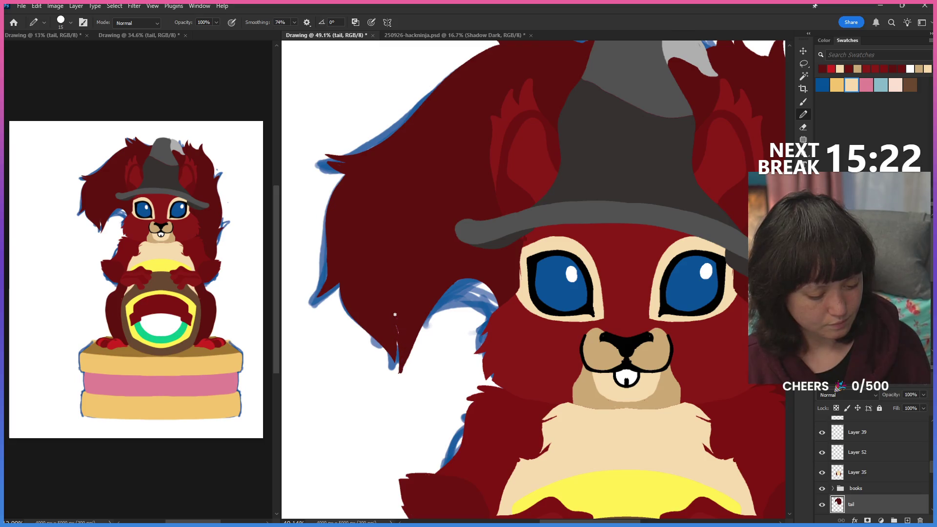
{"action": "left_click_drag", "start_coordinate": [400, 372], "coordinate": [396, 324]}
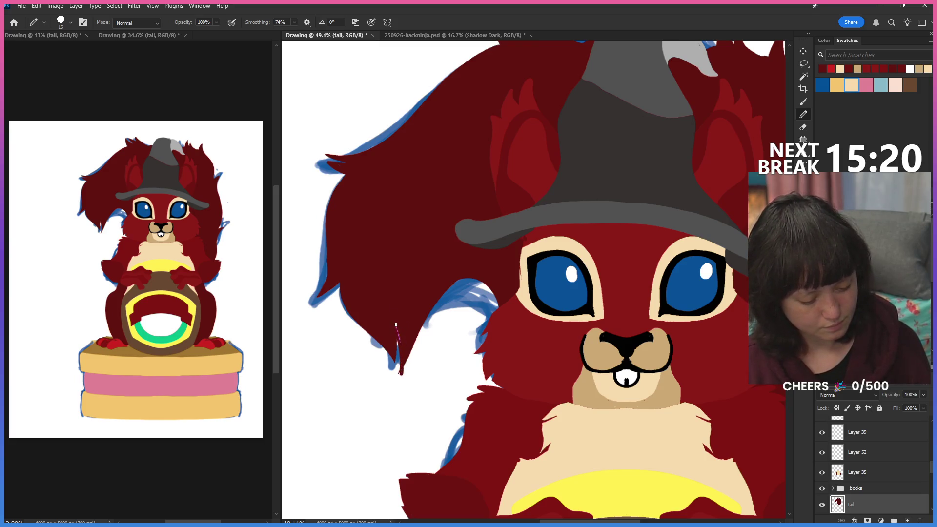
{"action": "left_click_drag", "start_coordinate": [401, 367], "coordinate": [399, 378]}
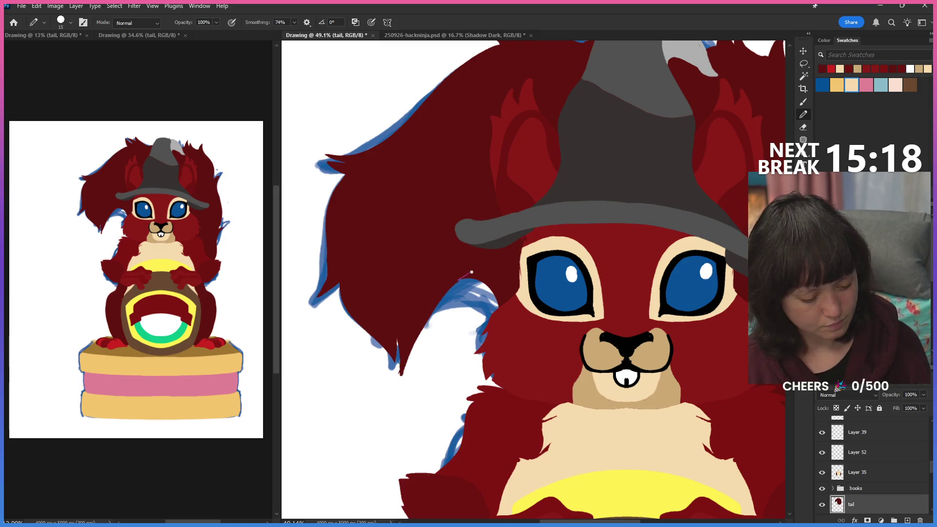
{"action": "key", "text": "ctrl+minus"}
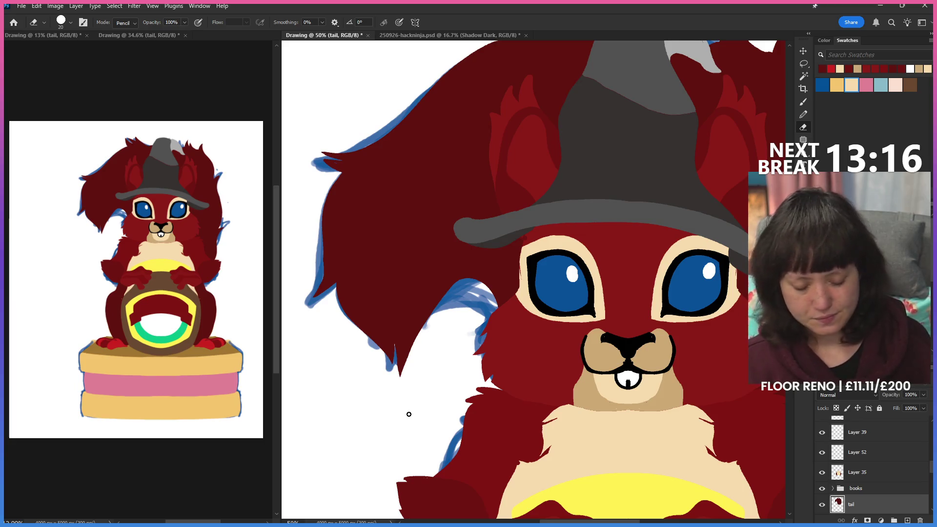
Sharpen the tail tip with a new painted edge running up toward the body, then zoom out to check.
{"action": "key", "text": "b"}
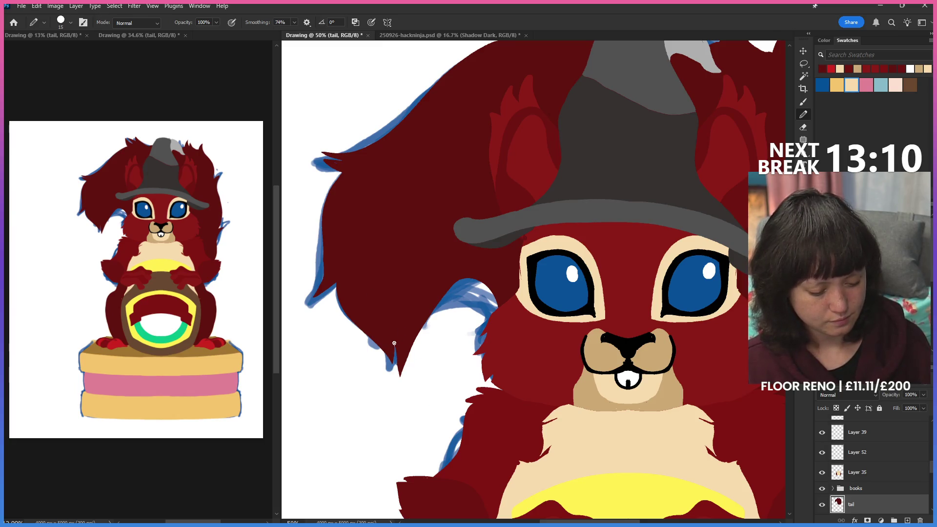
{"action": "left_click_drag", "start_coordinate": [401, 382], "coordinate": [417, 334]}
{"action": "left_click_drag", "start_coordinate": [466, 272], "coordinate": [420, 336]}
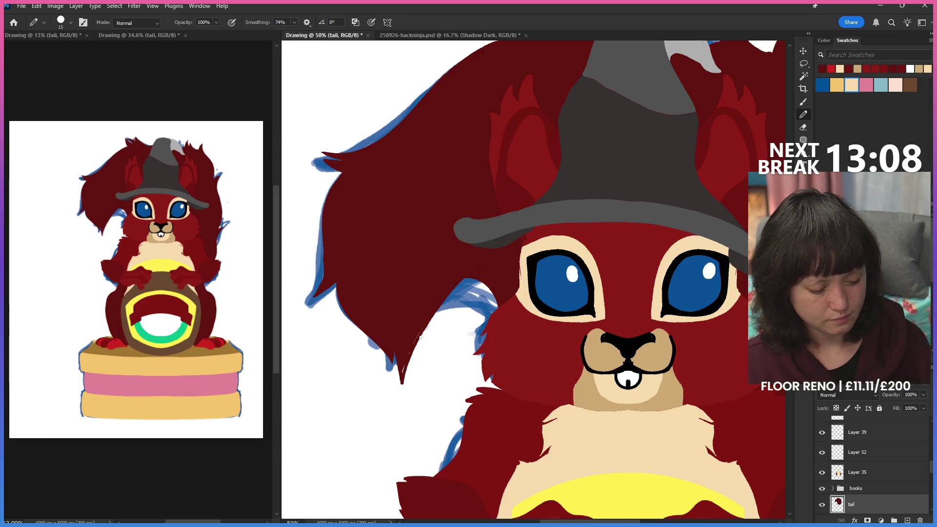
{"action": "left_click_drag", "start_coordinate": [401, 375], "coordinate": [455, 289]}
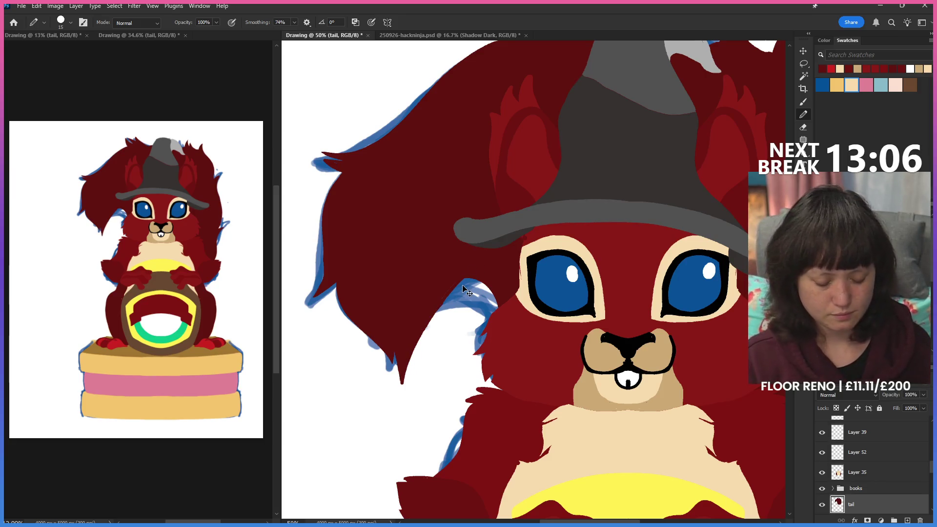
{"action": "key", "text": "ctrl+minus"}
{"action": "key", "text": "ctrl+minus"}
{"action": "key", "text": "ctrl+minus"}
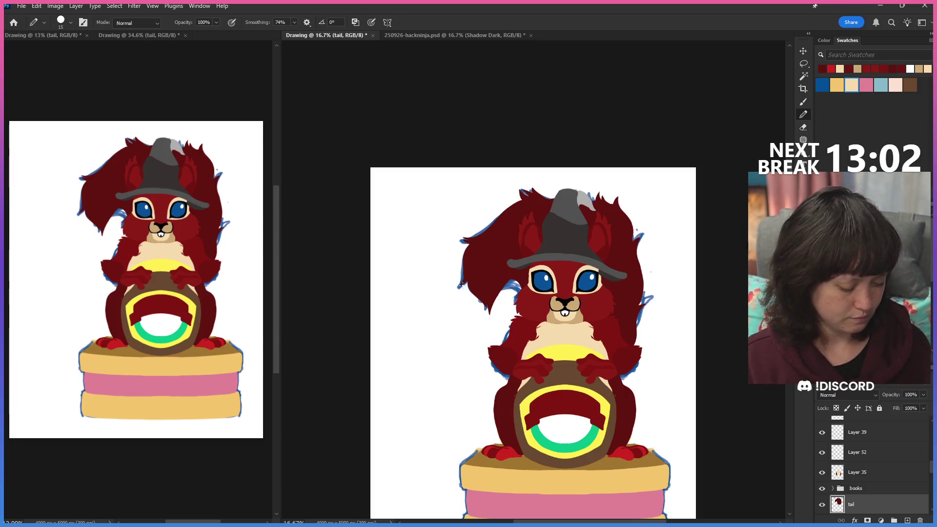
{"action": "scroll", "coordinate": [871, 461], "scroll_direction": "up", "scroll_amount": 2}
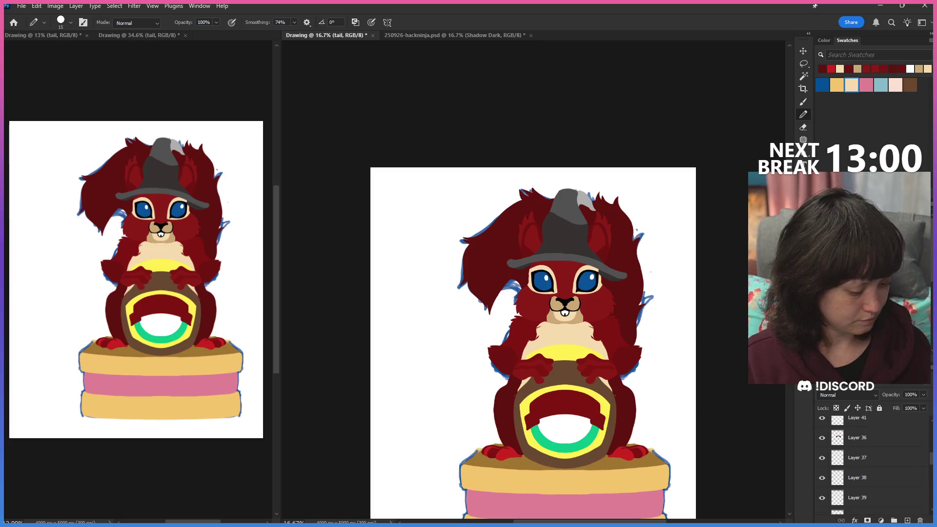
{"action": "scroll", "coordinate": [871, 461], "scroll_direction": "down", "scroll_amount": 3}
{"action": "scroll", "coordinate": [870, 461], "scroll_direction": "down", "scroll_amount": 3}
{"action": "scroll", "coordinate": [871, 461], "scroll_direction": "down", "scroll_amount": 2}
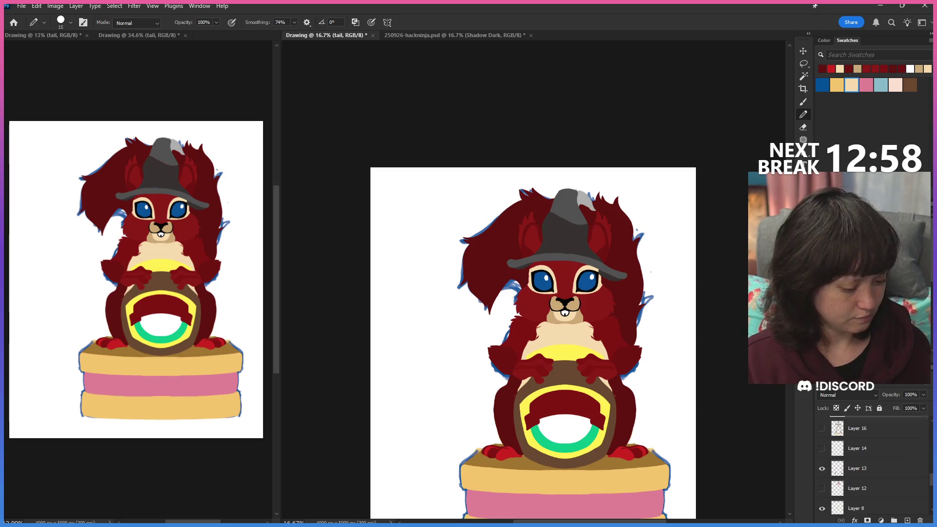
{"action": "scroll", "coordinate": [871, 461], "scroll_direction": "down", "scroll_amount": 2}
{"action": "scroll", "coordinate": [871, 461], "scroll_direction": "up", "scroll_amount": 3}
{"action": "scroll", "coordinate": [871, 462], "scroll_direction": "up", "scroll_amount": 3}
{"action": "scroll", "coordinate": [870, 461], "scroll_direction": "up", "scroll_amount": 3}
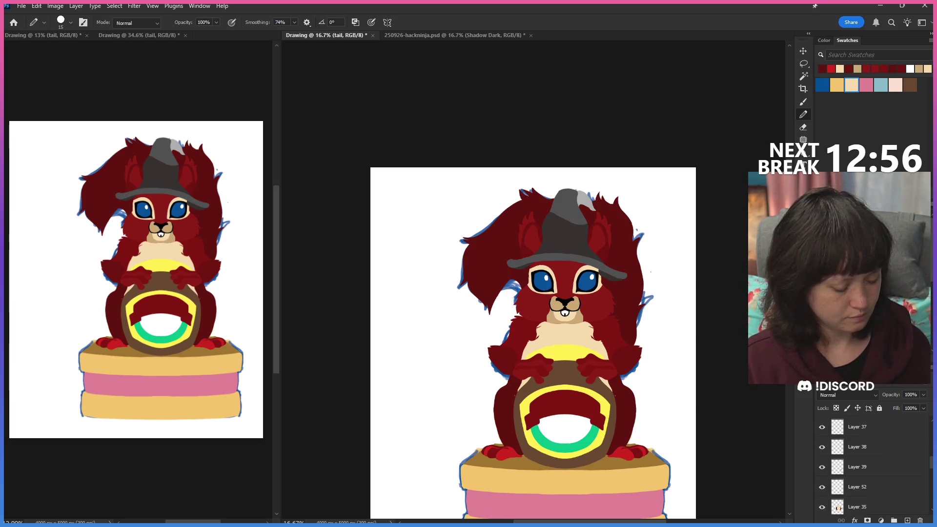
{"action": "scroll", "coordinate": [870, 461], "scroll_direction": "up", "scroll_amount": 2}
{"action": "scroll", "coordinate": [871, 461], "scroll_direction": "up", "scroll_amount": 1}
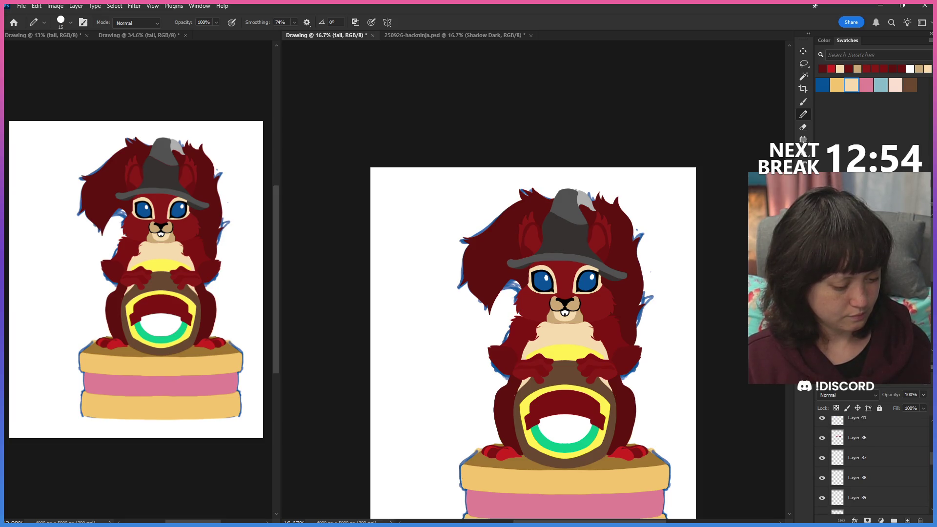
{"action": "scroll", "coordinate": [871, 462], "scroll_direction": "up", "scroll_amount": 1}
{"action": "scroll", "coordinate": [871, 461], "scroll_direction": "up", "scroll_amount": 2}
{"action": "scroll", "coordinate": [871, 461], "scroll_direction": "up", "scroll_amount": 1}
{"action": "scroll", "coordinate": [871, 461], "scroll_direction": "up", "scroll_amount": 2}
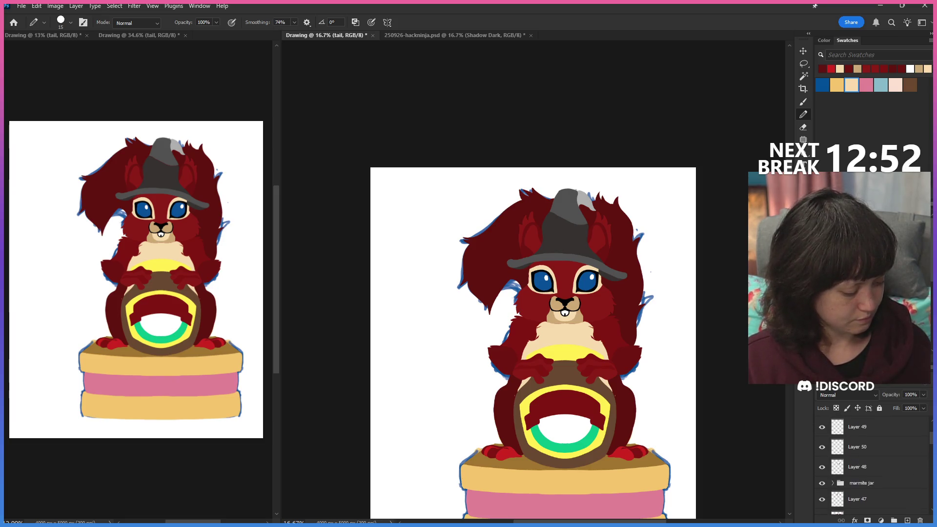
{"action": "scroll", "coordinate": [870, 462], "scroll_direction": "up", "scroll_amount": 1}
{"action": "scroll", "coordinate": [871, 461], "scroll_direction": "down", "scroll_amount": 1}
{"action": "scroll", "coordinate": [871, 462], "scroll_direction": "down", "scroll_amount": 2}
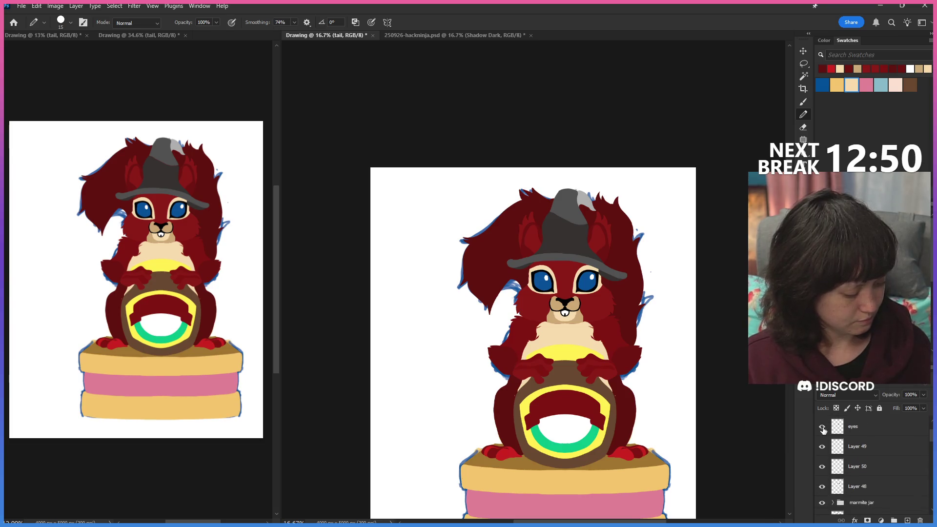
Toggle Layer 50 and an ear layer to check their contents, select Layer 51 and zoom in on the face.
{"action": "left_click", "coordinate": [822, 467]}
{"action": "left_click", "coordinate": [821, 467]}
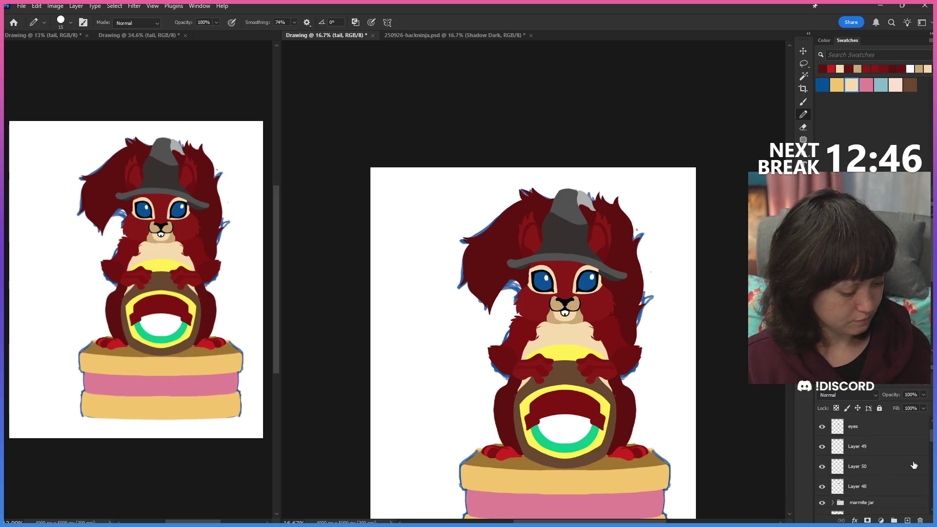
{"action": "scroll", "coordinate": [827, 472], "scroll_direction": "down", "scroll_amount": 1}
{"action": "scroll", "coordinate": [824, 474], "scroll_direction": "down", "scroll_amount": 1}
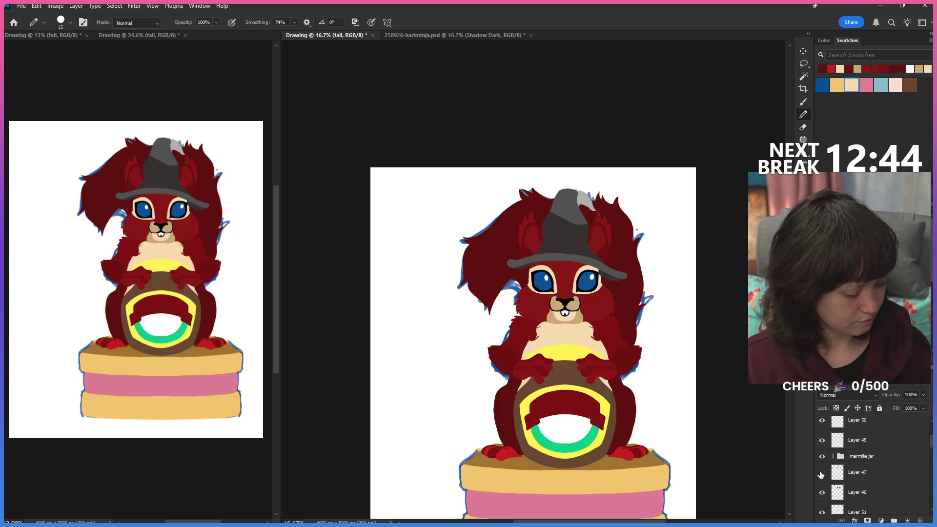
{"action": "left_click", "coordinate": [821, 473]}
{"action": "left_click", "coordinate": [822, 492]}
{"action": "left_click", "coordinate": [822, 492]}
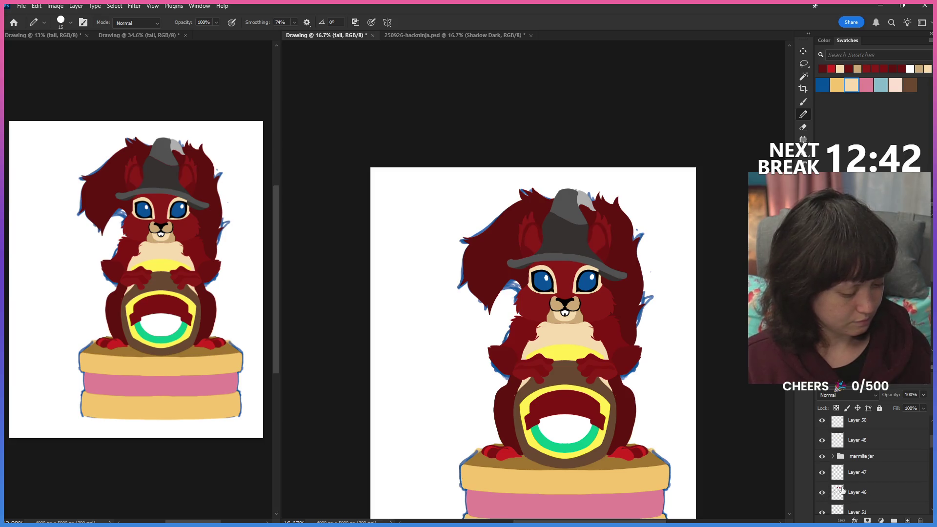
{"action": "scroll", "coordinate": [823, 483], "scroll_direction": "down", "scroll_amount": 1}
{"action": "scroll", "coordinate": [824, 472], "scroll_direction": "down", "scroll_amount": 1}
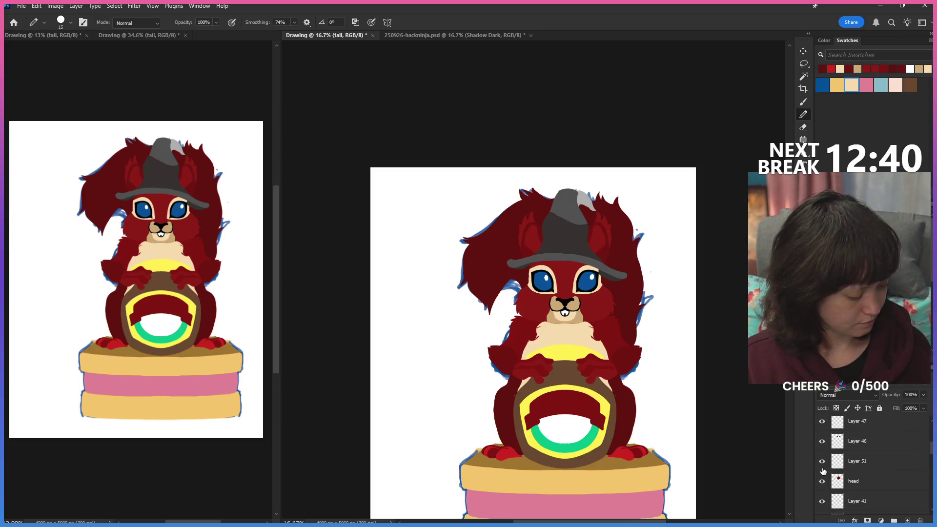
{"action": "left_click", "coordinate": [852, 461]}
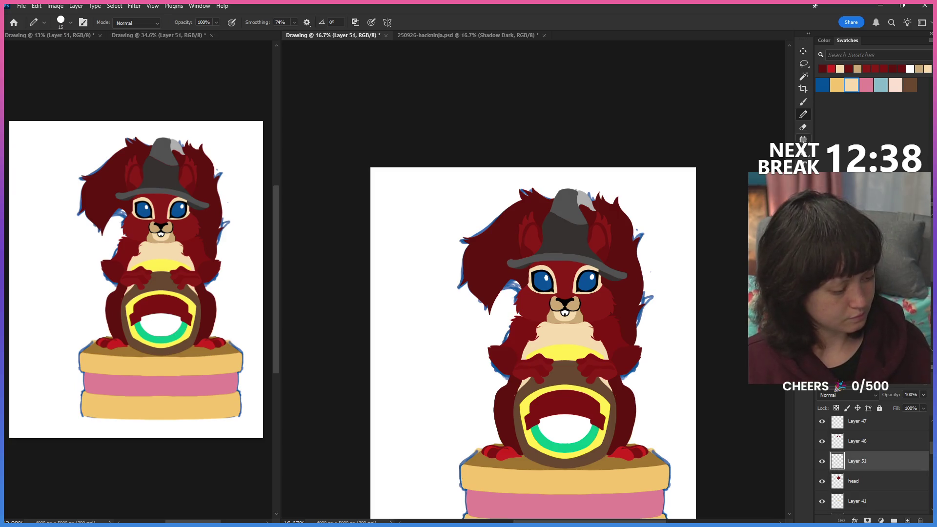
{"action": "key", "text": "z"}
{"action": "left_click_drag", "start_coordinate": [592, 289], "coordinate": [626, 336]}
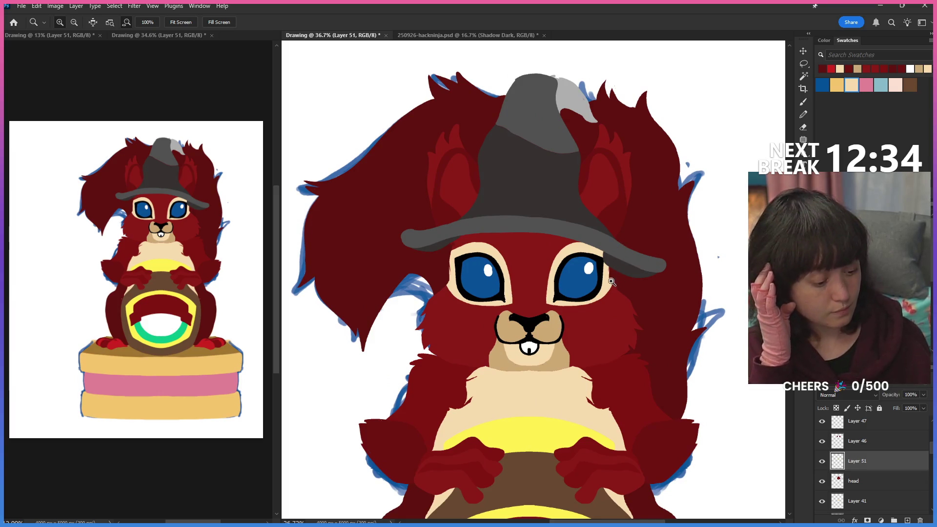
Turn on vertical painting symmetry centred on the face and make the head layer active for the brush.
{"action": "left_click", "coordinate": [615, 300]}
{"action": "left_click", "coordinate": [803, 126]}
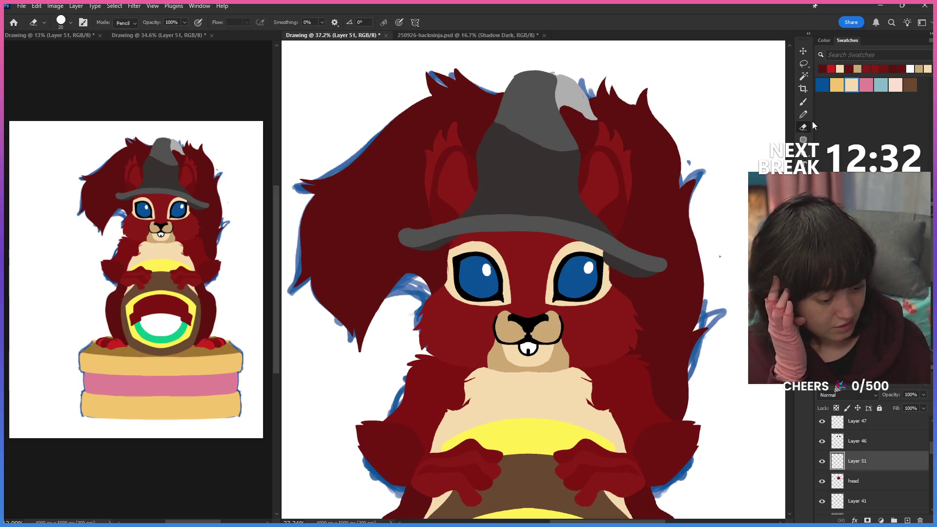
{"action": "left_click", "coordinate": [415, 22]}
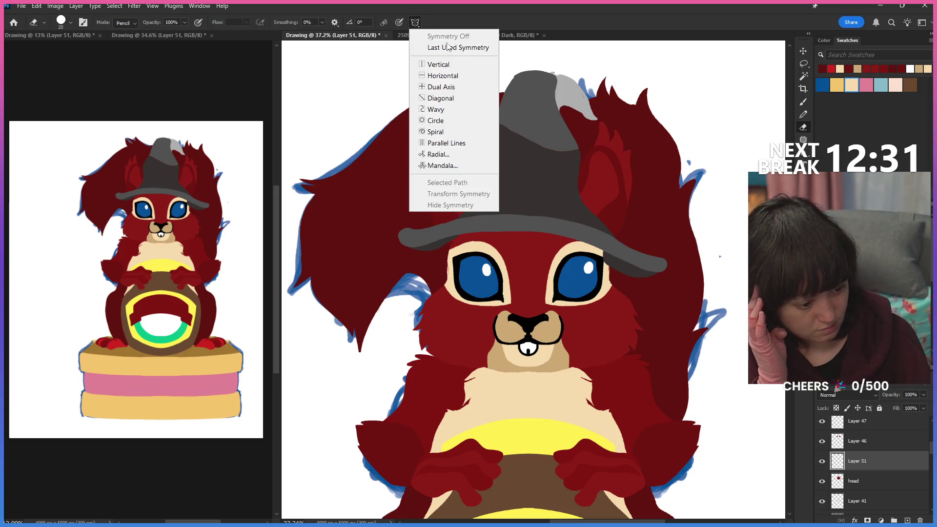
{"action": "left_click", "coordinate": [483, 46]}
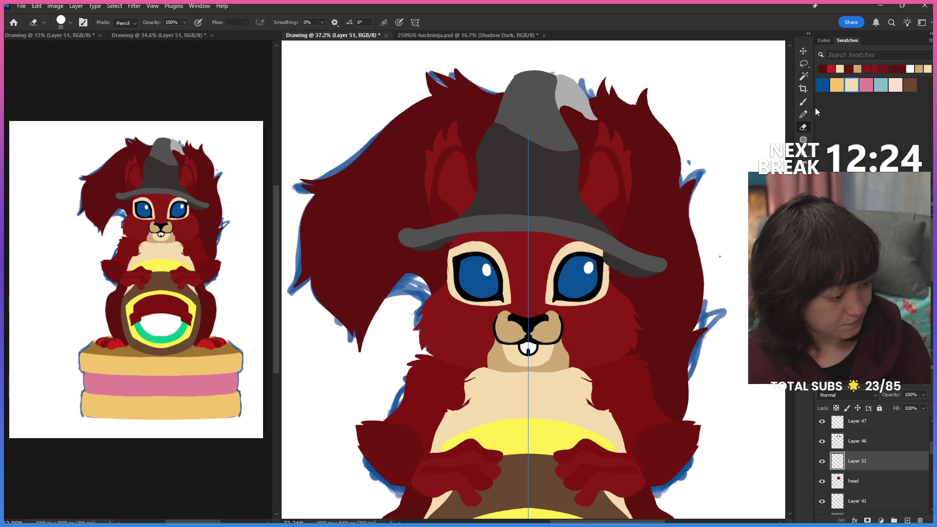
{"action": "key", "text": "b"}
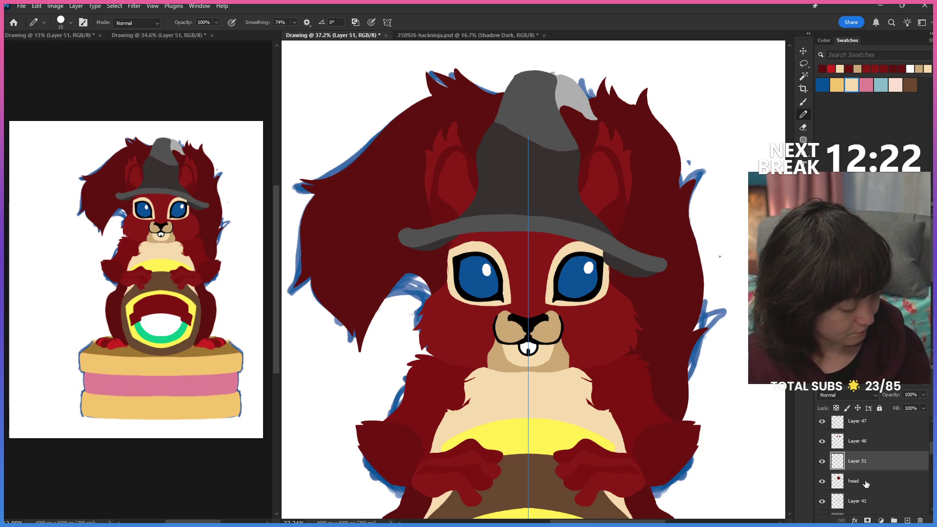
{"action": "key", "text": "alt+bracketleft"}
Select the squirrel's face area with the Magic Wand and return to Layer 51 with the brush.
{"action": "left_click", "coordinate": [803, 76]}
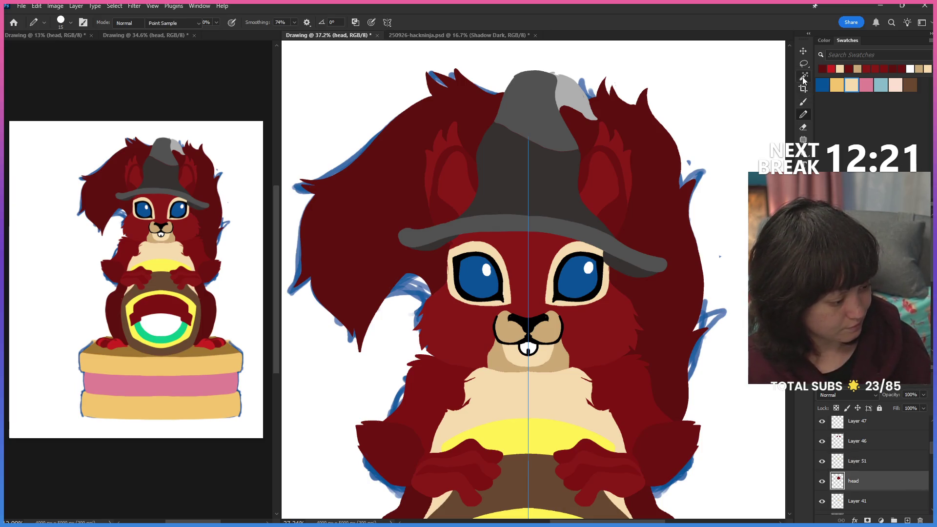
{"action": "left_click", "coordinate": [610, 341]}
{"action": "left_click", "coordinate": [883, 467]}
{"action": "key", "text": "b"}
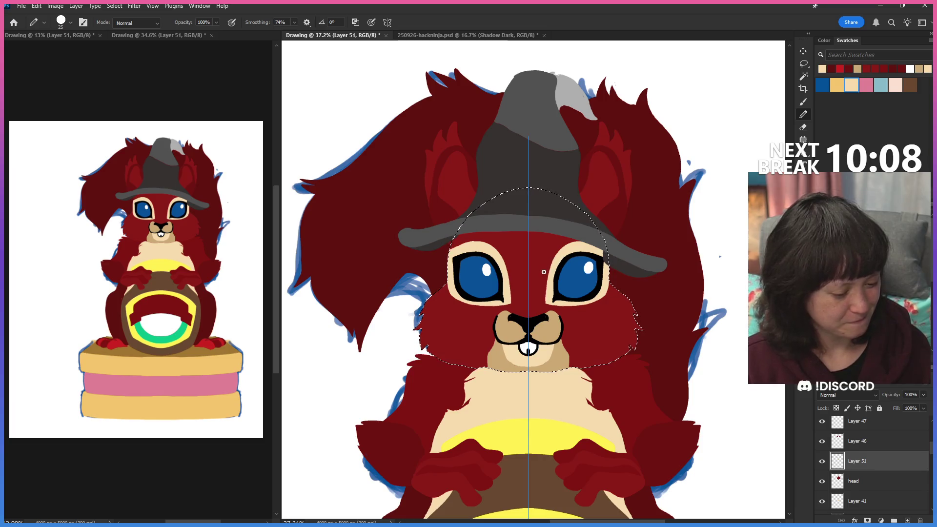
Refine the eye outlines inside the face selection, alternating eraser and eyedropper sampling.
{"action": "left_click", "coordinate": [803, 128]}
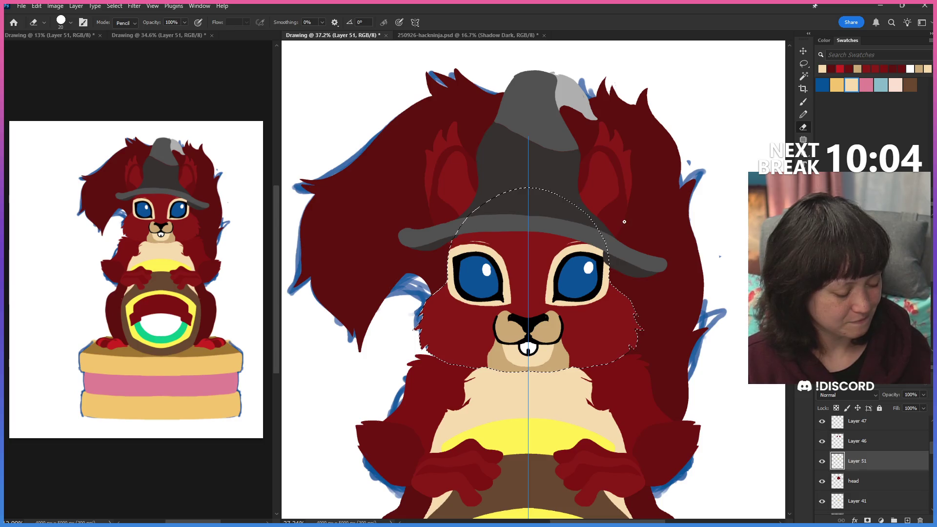
{"action": "key", "text": "i"}
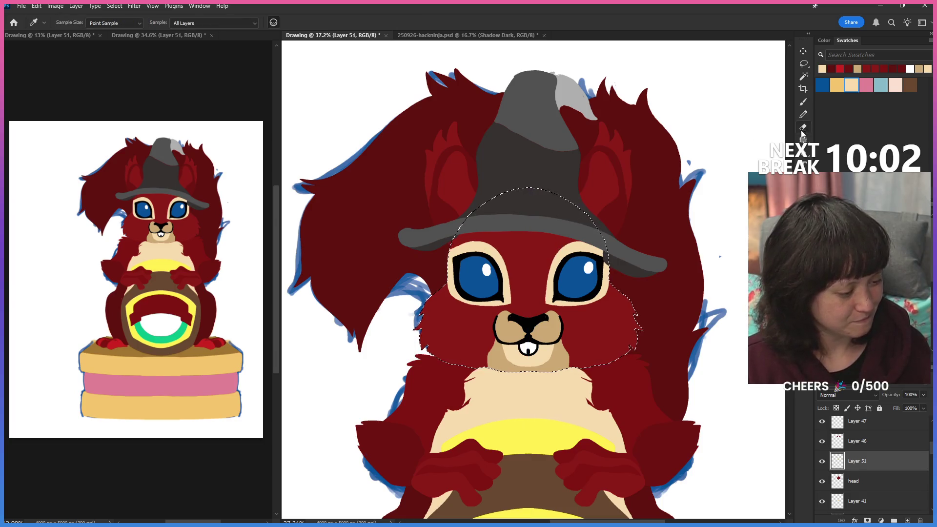
{"action": "left_click", "coordinate": [802, 127]}
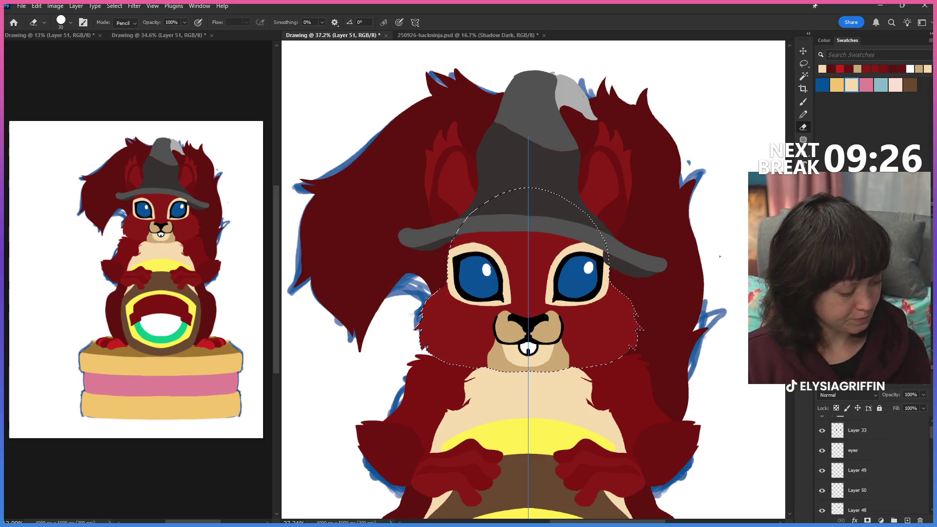
{"action": "scroll", "coordinate": [914, 458], "scroll_direction": "up", "scroll_amount": 5}
Expand the hat group and make Layer 43 the working layer.
{"action": "left_click", "coordinate": [833, 422]}
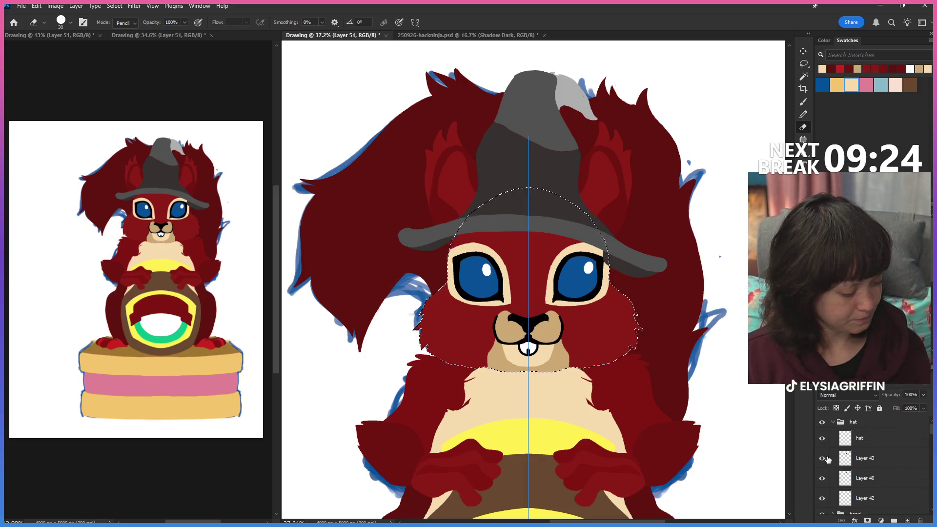
{"action": "left_click", "coordinate": [822, 459]}
{"action": "left_click", "coordinate": [822, 459]}
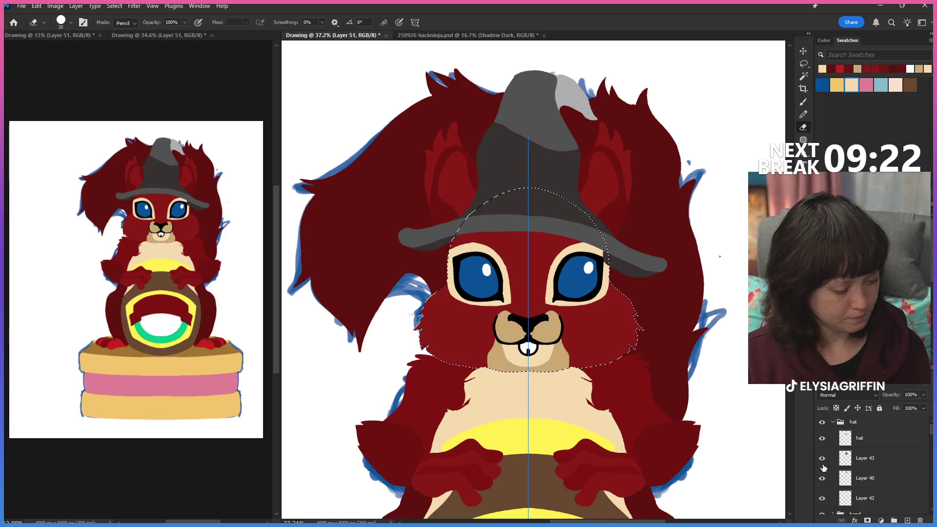
{"action": "left_click", "coordinate": [848, 460]}
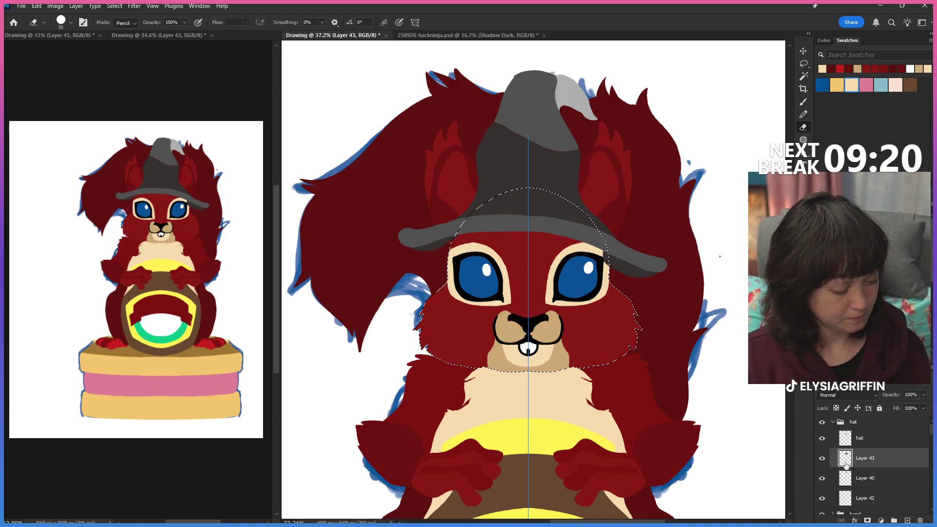
{"action": "left_click", "coordinate": [822, 458]}
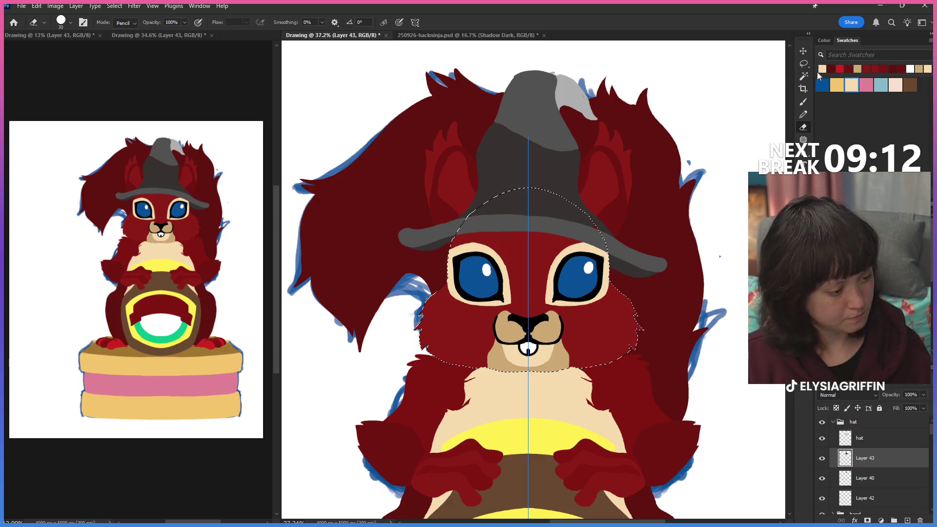
Select the whole hat shape with the Magic Wand, then clear the selection with the Lasso.
{"action": "key", "text": "w"}
{"action": "left_click", "coordinate": [526, 176]}
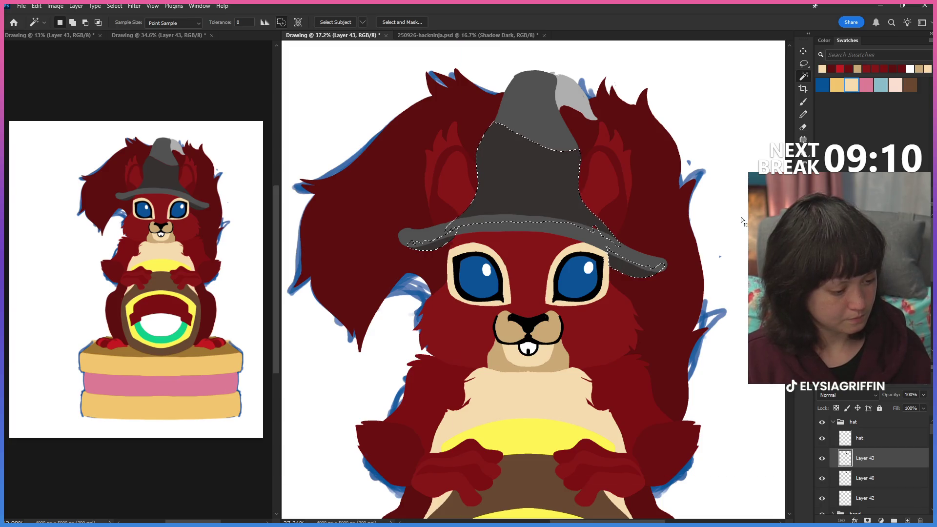
{"action": "left_click", "coordinate": [803, 64]}
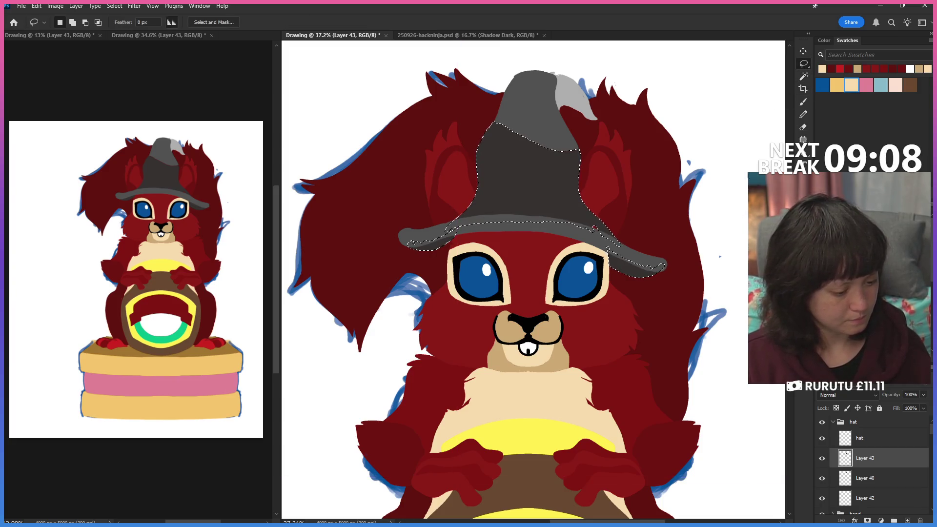
{"action": "left_click", "coordinate": [651, 266]}
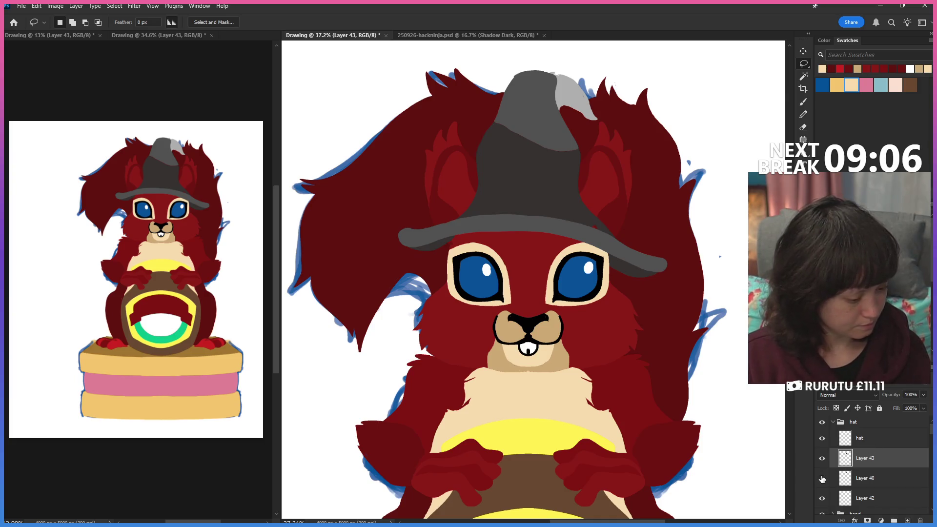
Toggle the hat layers' visibility to check which holds the dark cone, ending back on the brush.
{"action": "left_click", "coordinate": [820, 460]}
{"action": "left_click", "coordinate": [821, 460]}
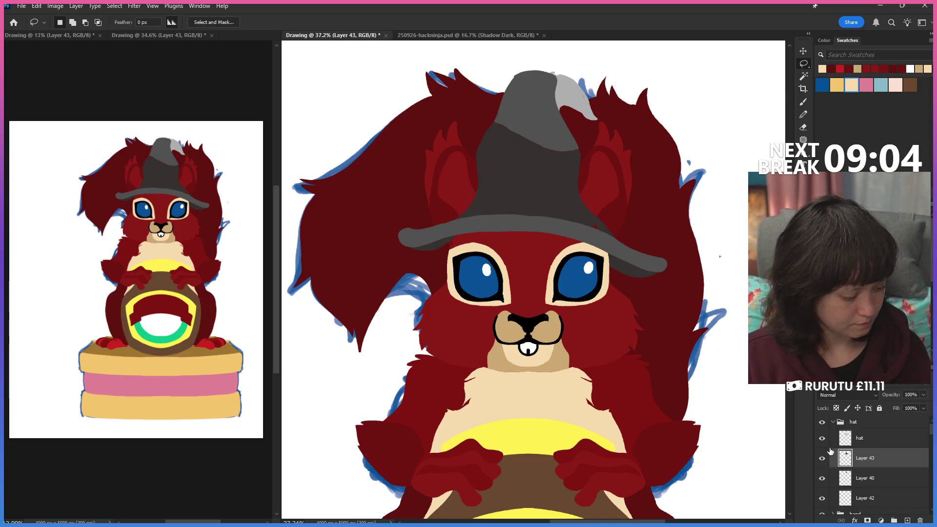
{"action": "left_click", "coordinate": [822, 439]}
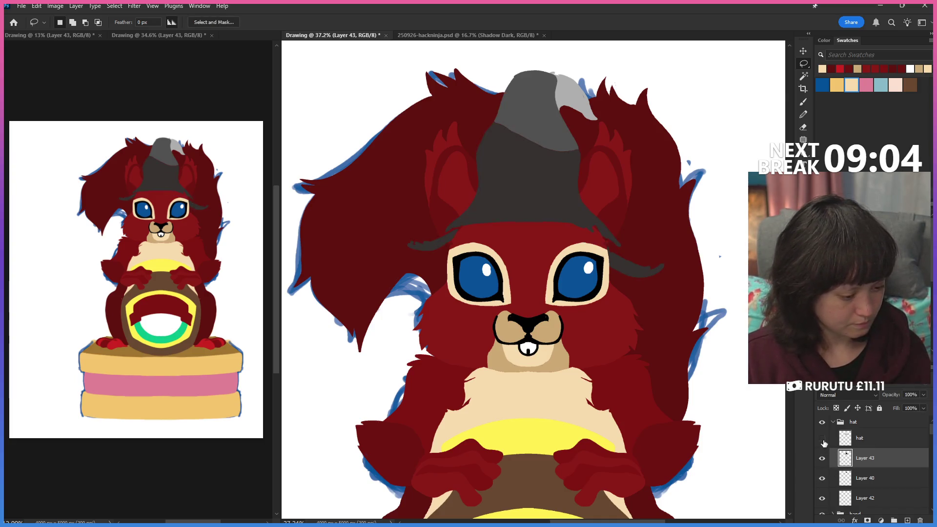
{"action": "left_click", "coordinate": [821, 498]}
{"action": "left_click", "coordinate": [820, 478]}
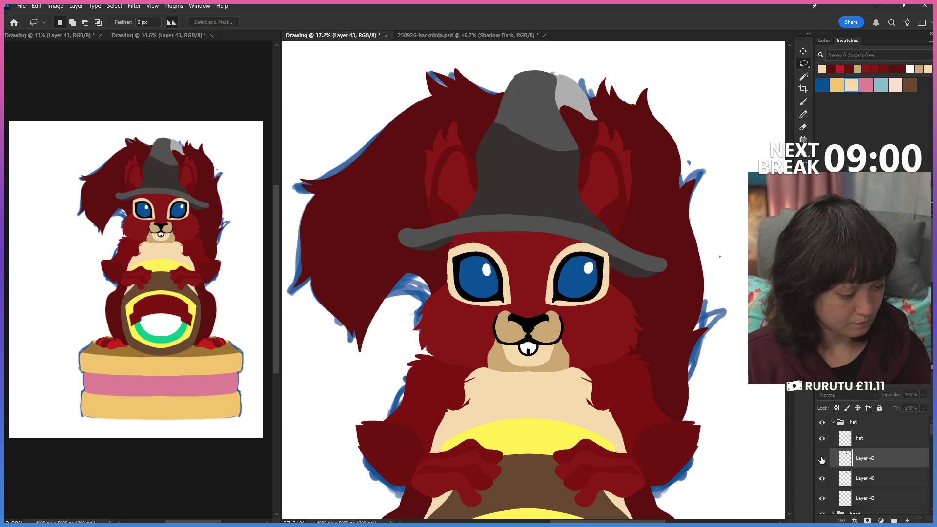
{"action": "left_click", "coordinate": [821, 458]}
{"action": "left_click", "coordinate": [803, 113]}
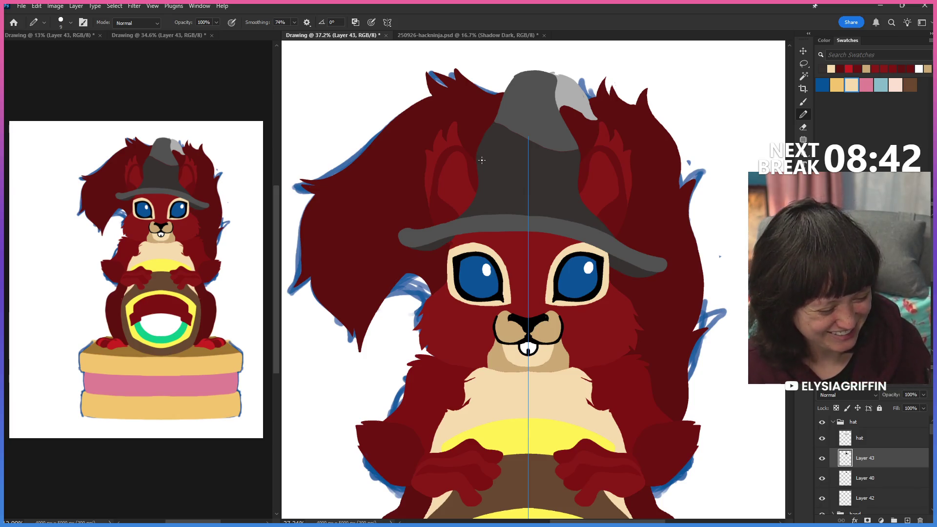
Zoom in on the hat brim and eyes and ready the eraser.
{"action": "key", "text": "z"}
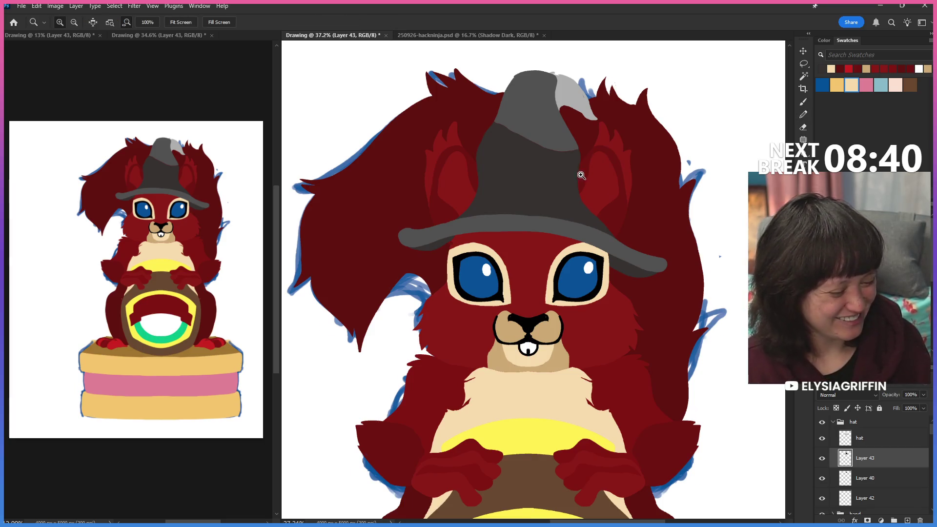
{"action": "left_click_drag", "start_coordinate": [578, 172], "coordinate": [594, 201]}
{"action": "key", "text": "e"}
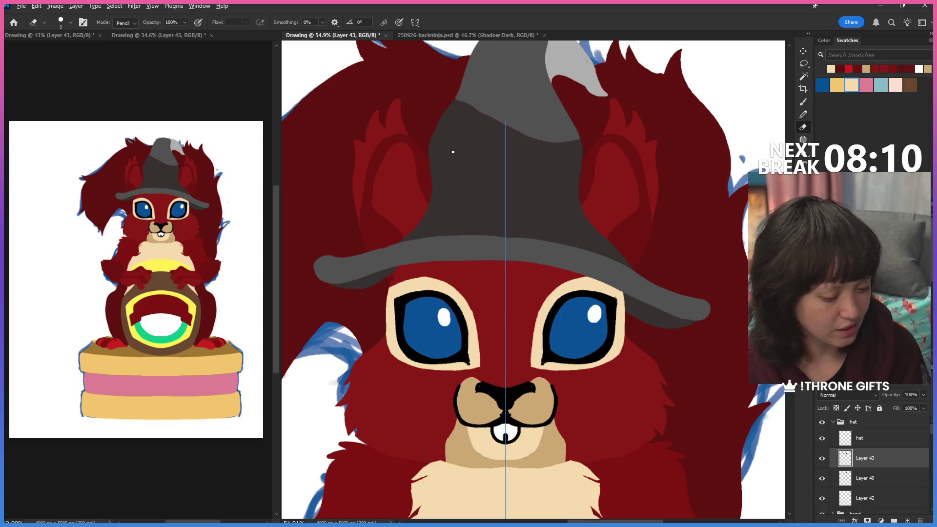
Dismiss the erase error on Layer 43, return to the brush and pan to the hat tip and face.
{"action": "left_click", "coordinate": [440, 158]}
{"action": "left_click", "coordinate": [457, 205]}
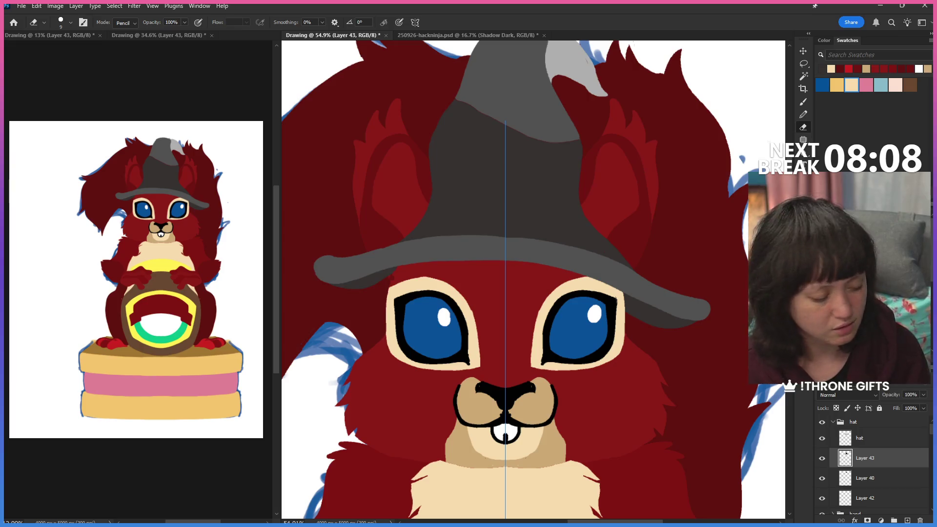
{"action": "left_click", "coordinate": [802, 115]}
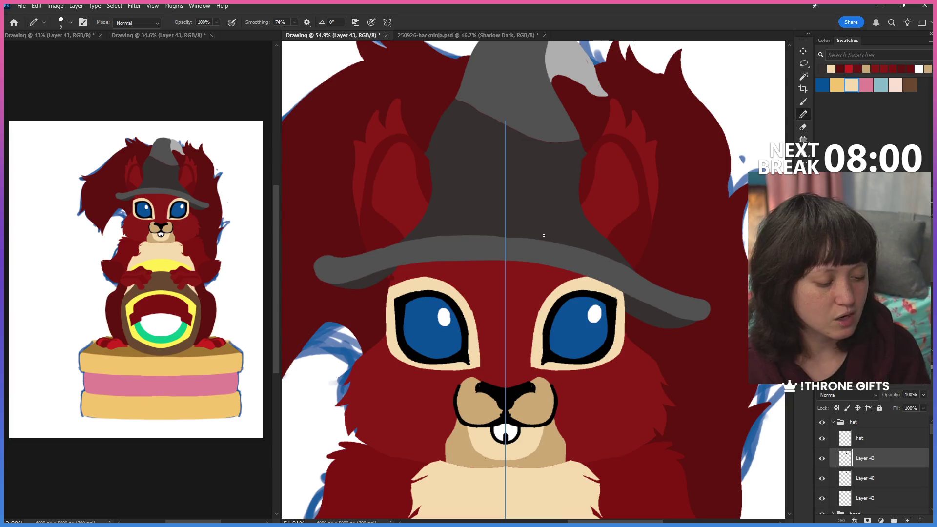
{"action": "left_click_drag", "start_coordinate": [589, 213], "coordinate": [574, 290]}
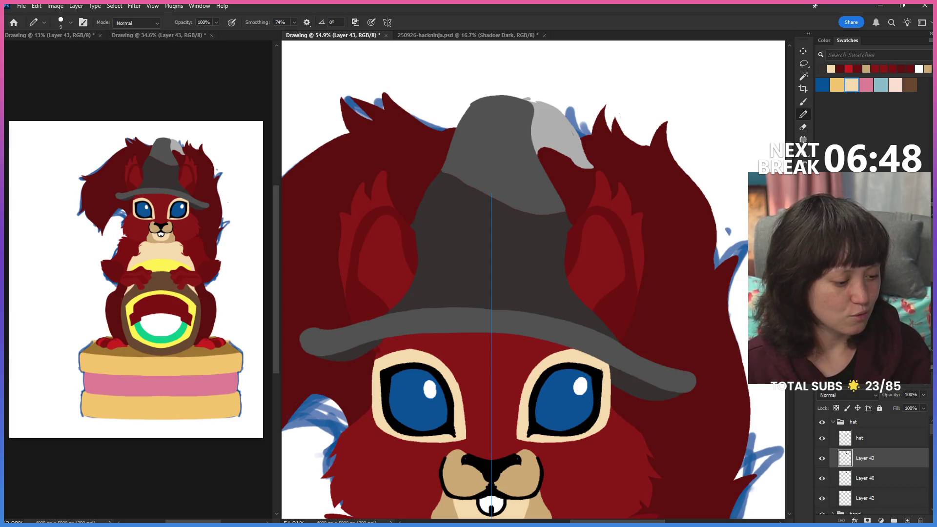
{"action": "scroll", "coordinate": [533, 280], "scroll_direction": "down", "scroll_amount": 2}
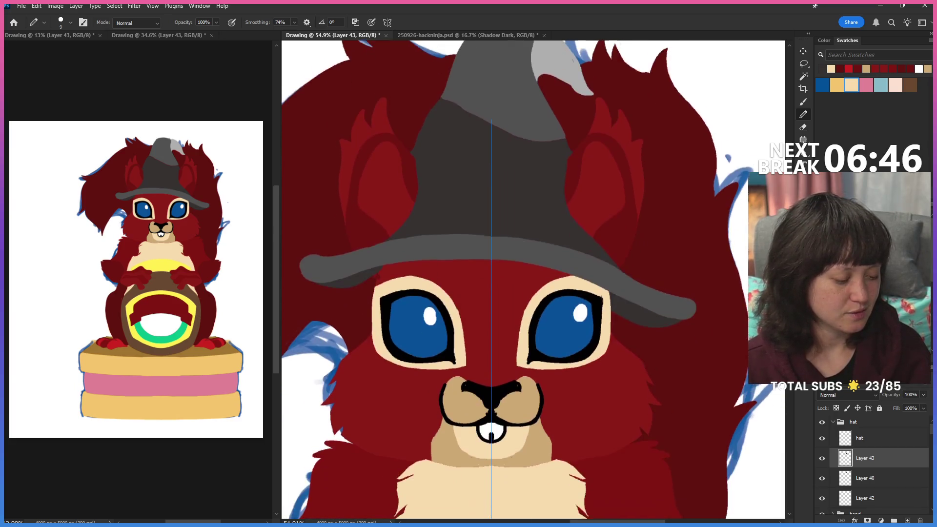
{"action": "scroll", "coordinate": [533, 280], "scroll_direction": "up", "scroll_amount": 1}
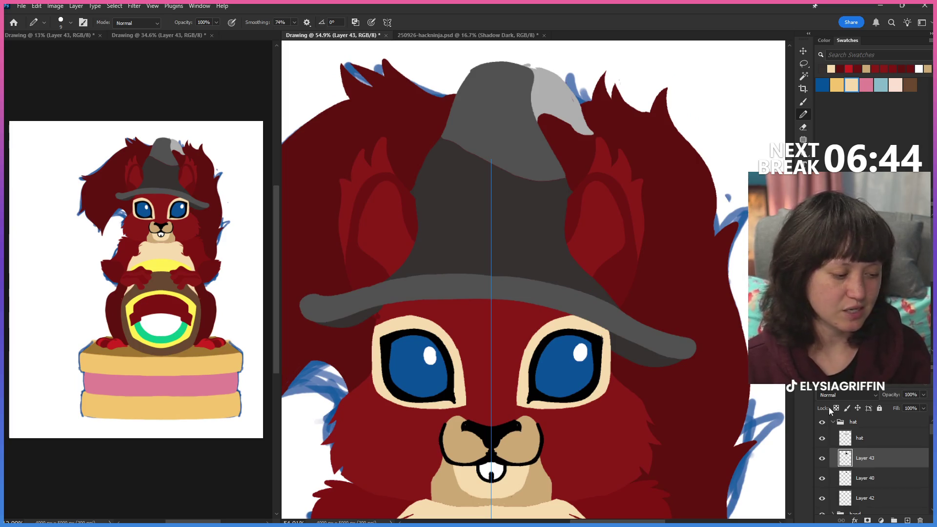
{"action": "scroll", "coordinate": [836, 444], "scroll_direction": "down", "scroll_amount": 1}
{"action": "scroll", "coordinate": [887, 444], "scroll_direction": "up", "scroll_amount": 1}
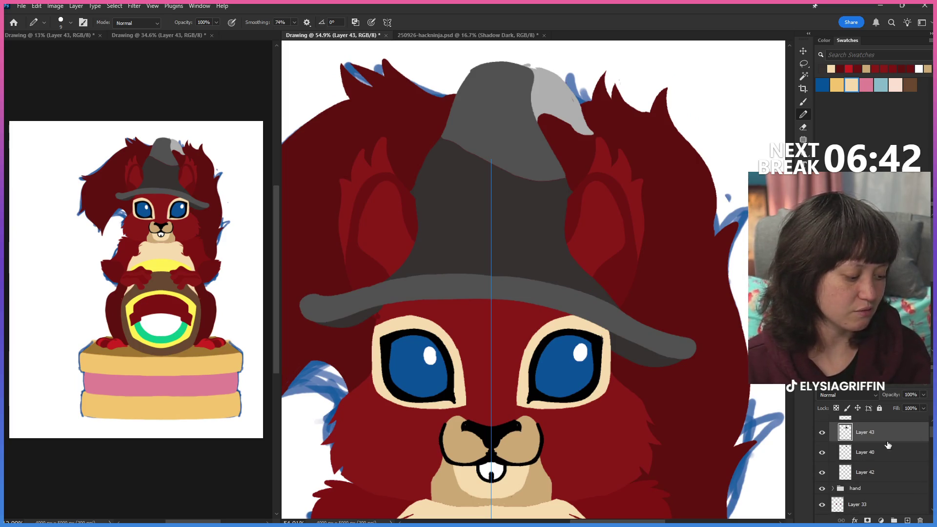
Check Layer 43, head and tail by toggling visibility, then make the tail layer active for erasing.
{"action": "left_click", "coordinate": [822, 453]}
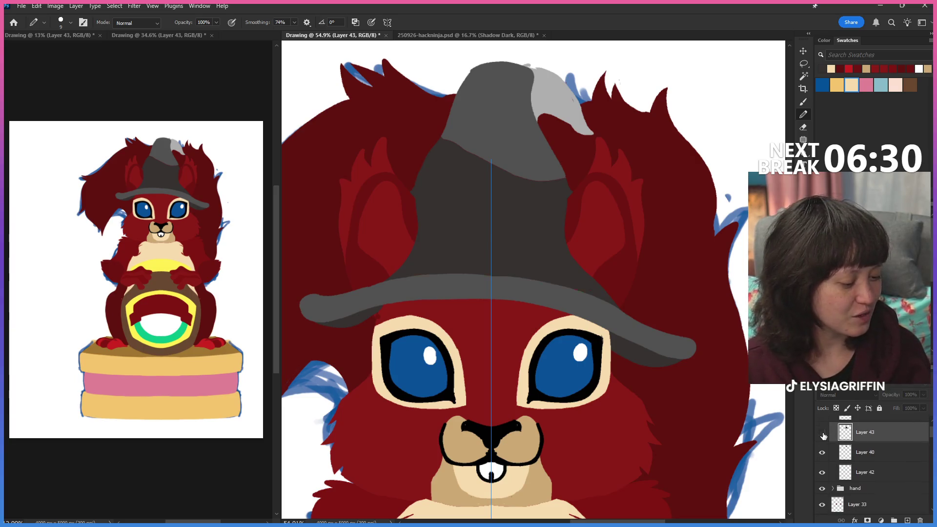
{"action": "scroll", "coordinate": [837, 454], "scroll_direction": "down", "scroll_amount": 2}
{"action": "scroll", "coordinate": [837, 454], "scroll_direction": "down", "scroll_amount": 3}
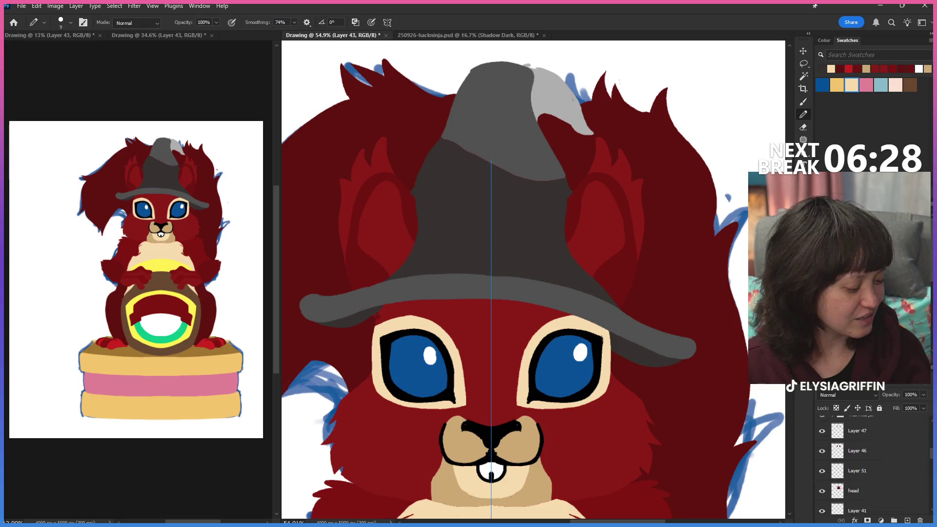
{"action": "left_click", "coordinate": [821, 448]}
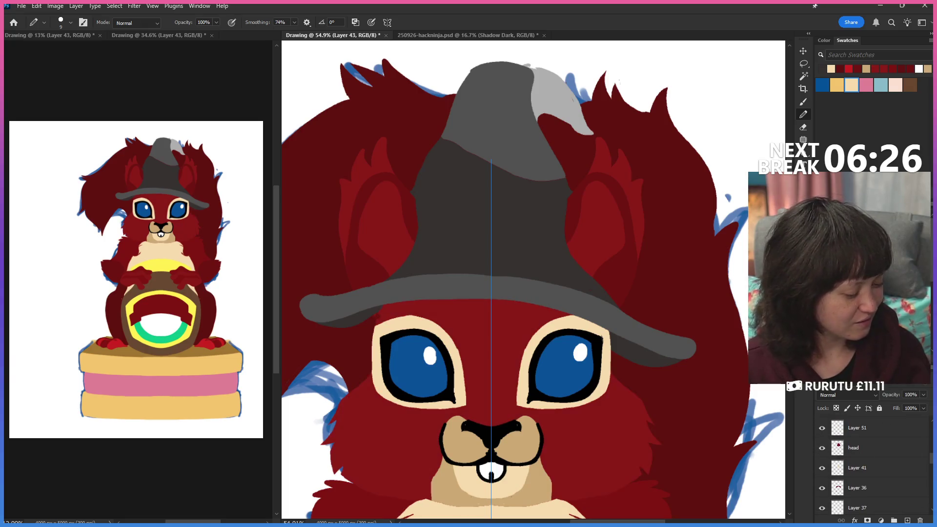
{"action": "scroll", "coordinate": [836, 454], "scroll_direction": "down", "scroll_amount": 5}
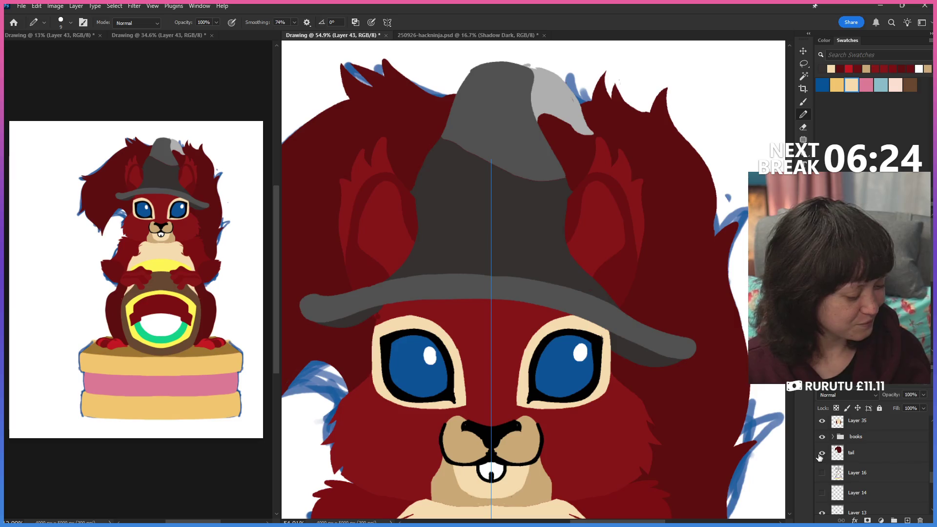
{"action": "left_click", "coordinate": [821, 453]}
{"action": "left_click", "coordinate": [863, 453]}
{"action": "left_click", "coordinate": [803, 128]}
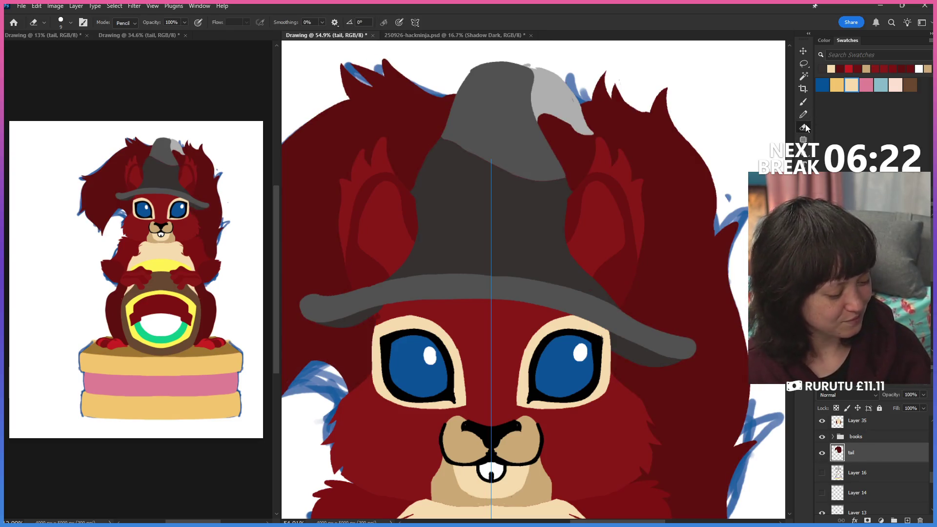
Turn painting symmetry off, erase the stray blue sketch beside the tail and zoom out to the whole squirrel.
{"action": "left_click", "coordinate": [420, 23]}
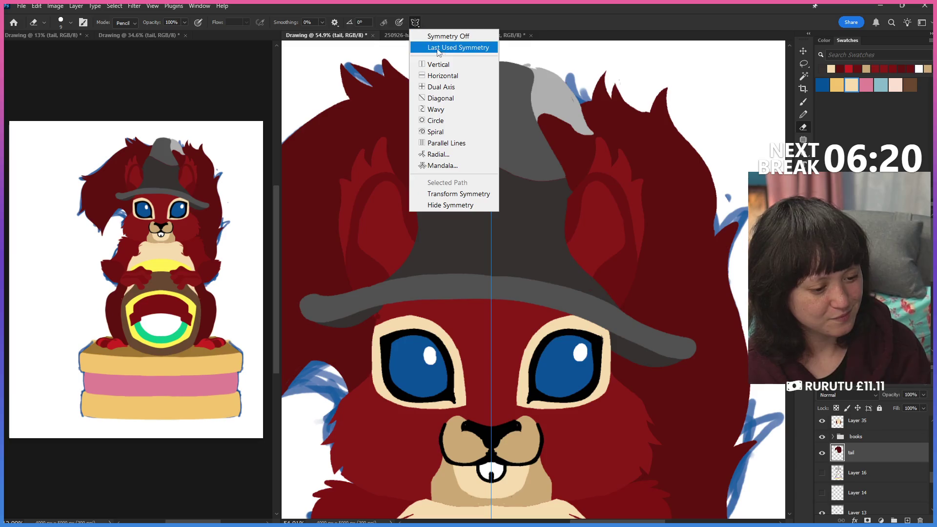
{"action": "left_click", "coordinate": [418, 21]}
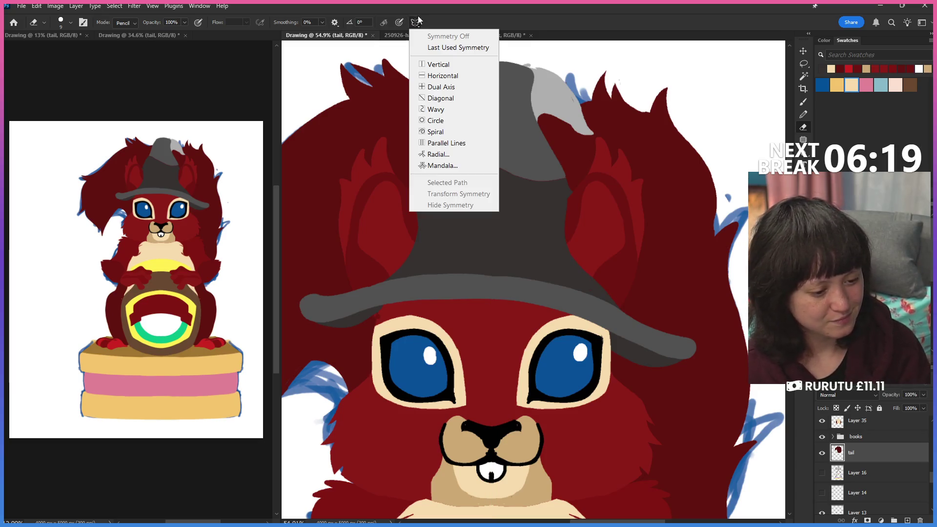
{"action": "left_click", "coordinate": [458, 46]}
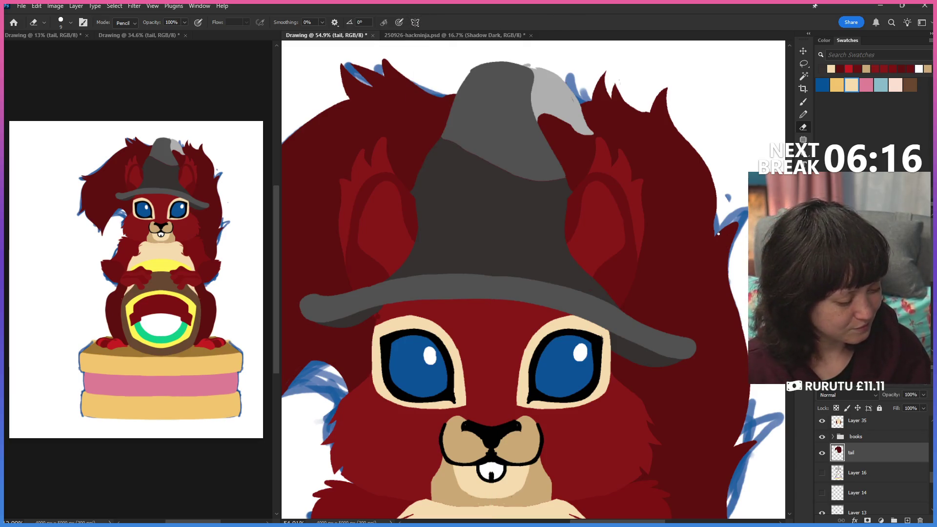
{"action": "left_click_drag", "start_coordinate": [740, 217], "coordinate": [733, 269]}
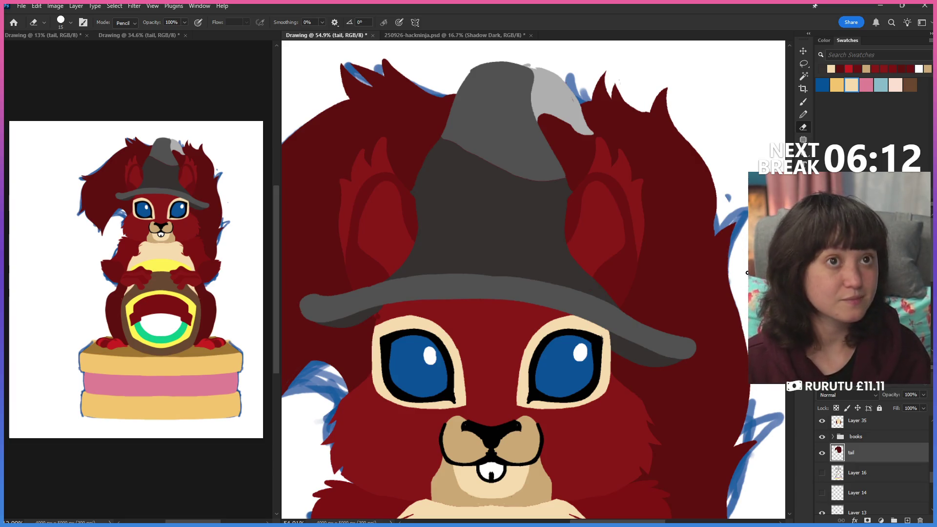
{"action": "key", "text": "ctrl+minus"}
{"action": "key", "text": "ctrl+minus"}
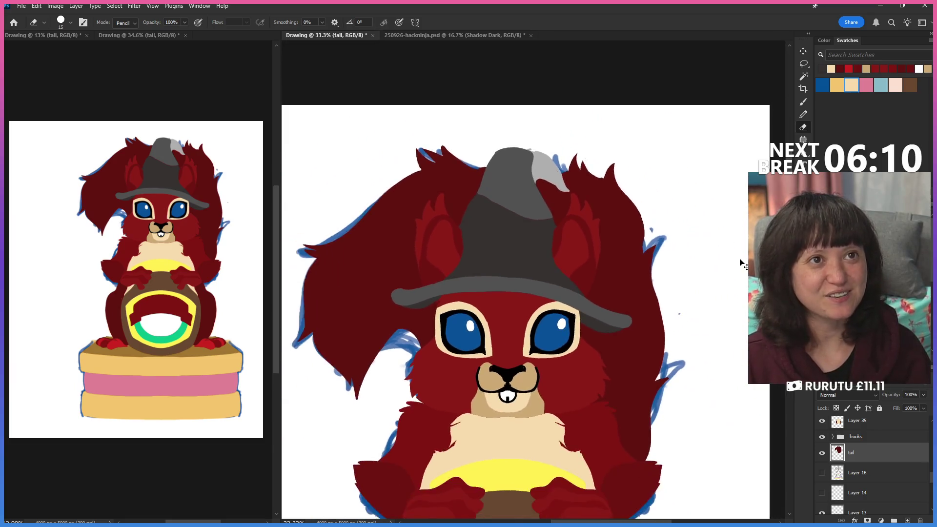
{"action": "key", "text": "ctrl+minus"}
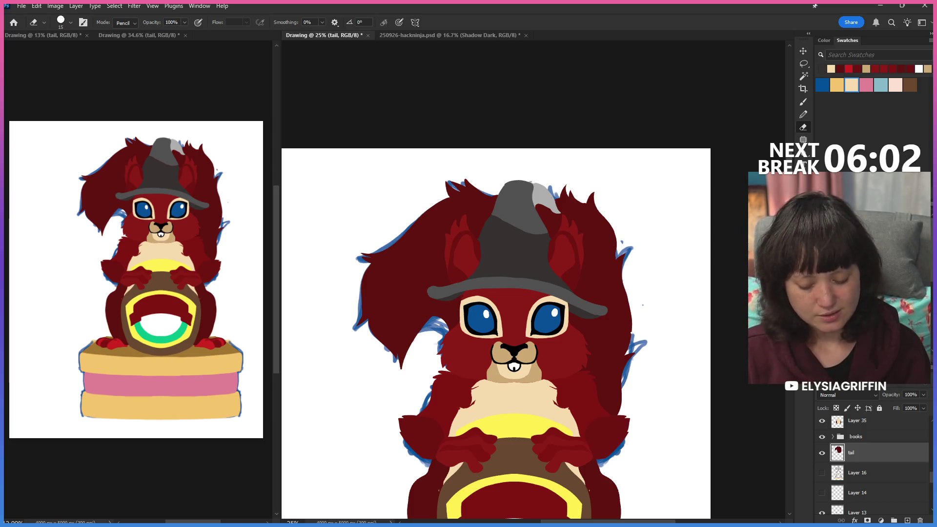
On Layer 38, refill the right paw area and a foot with the darker body red using the Paint Bucket.
{"action": "key", "text": "ctrl+plus"}
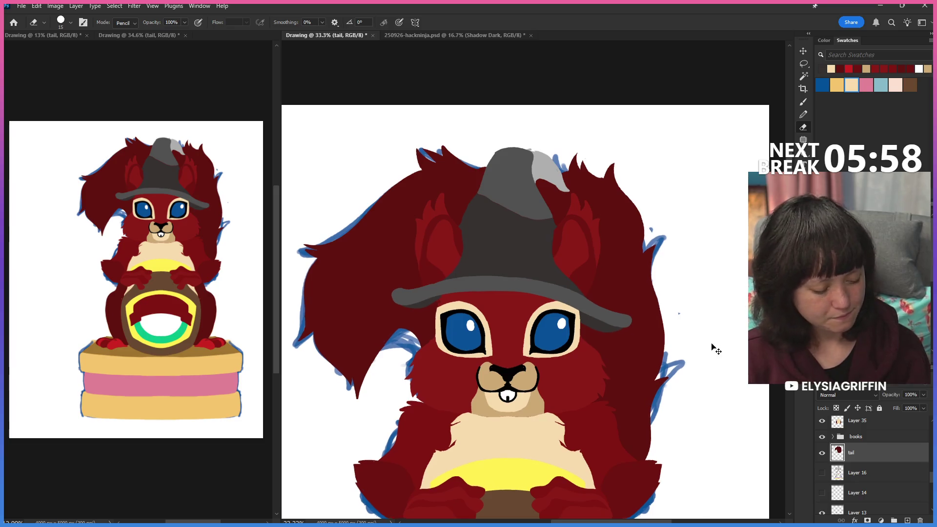
{"action": "key", "text": "ctrl+minus"}
{"action": "key", "text": "ctrl+minus"}
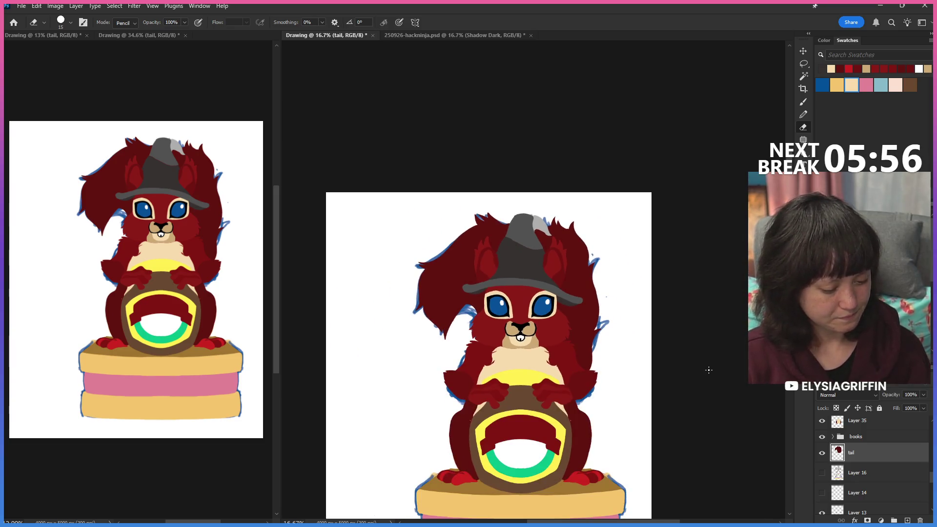
{"action": "scroll", "coordinate": [871, 469], "scroll_direction": "down", "scroll_amount": 2}
{"action": "scroll", "coordinate": [871, 468], "scroll_direction": "up", "scroll_amount": 1}
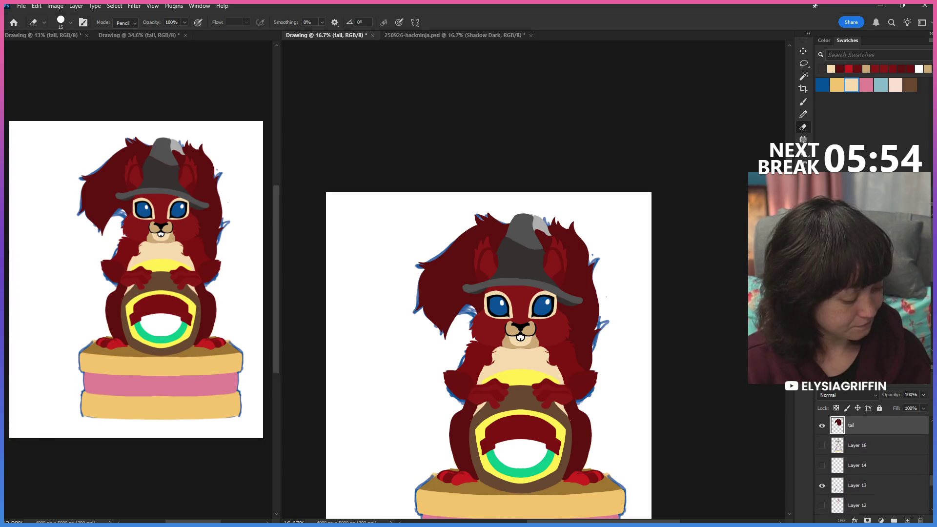
{"action": "scroll", "coordinate": [871, 469], "scroll_direction": "up", "scroll_amount": 2}
{"action": "scroll", "coordinate": [872, 468], "scroll_direction": "up", "scroll_amount": 1}
{"action": "scroll", "coordinate": [871, 469], "scroll_direction": "up", "scroll_amount": 1}
{"action": "scroll", "coordinate": [823, 467], "scroll_direction": "up", "scroll_amount": 1}
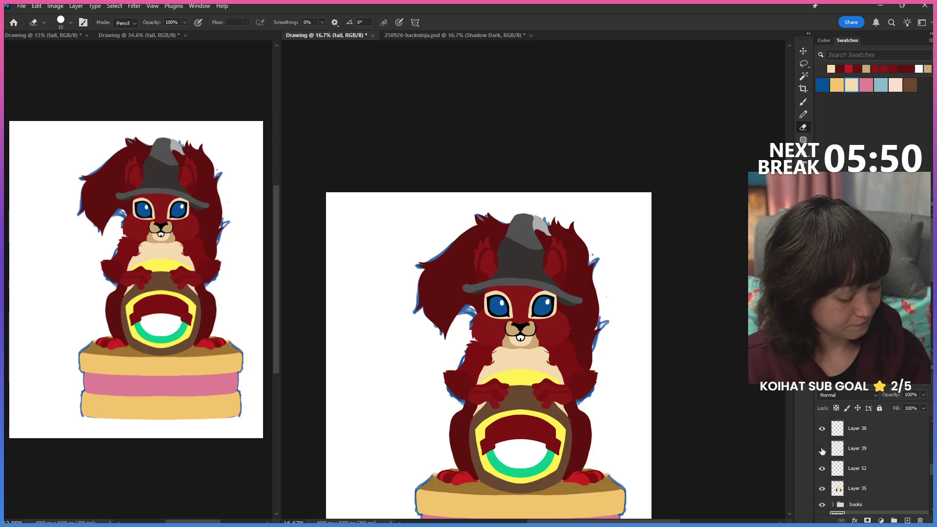
{"action": "left_click", "coordinate": [839, 453]}
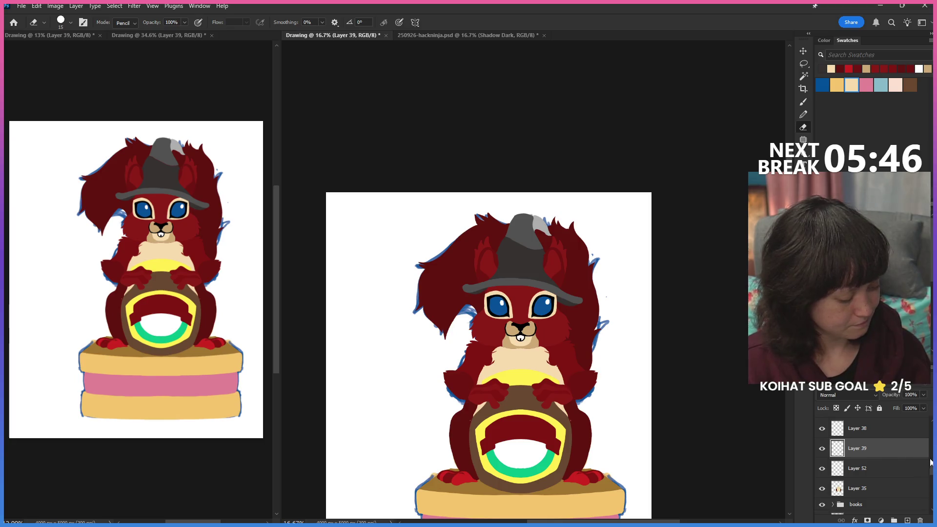
{"action": "scroll", "coordinate": [891, 449], "scroll_direction": "up", "scroll_amount": 2}
{"action": "left_click", "coordinate": [875, 462]}
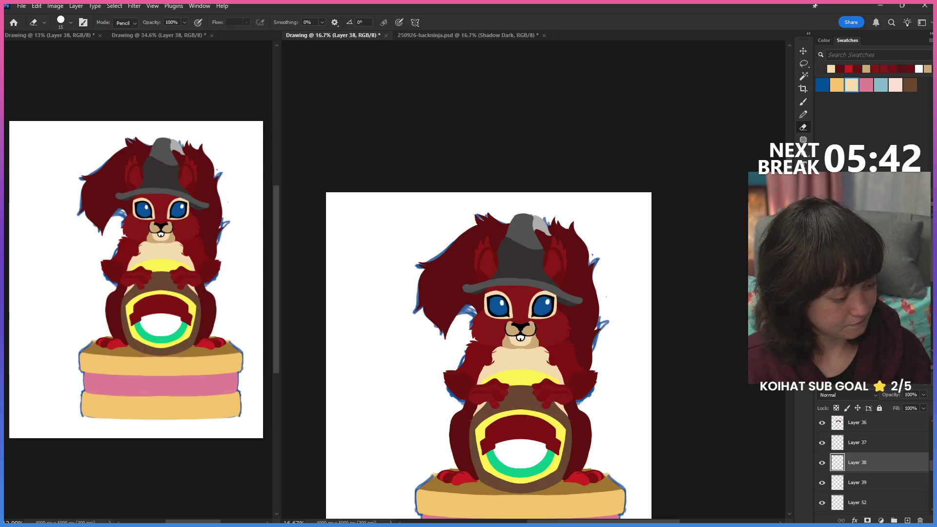
{"action": "key", "text": "g"}
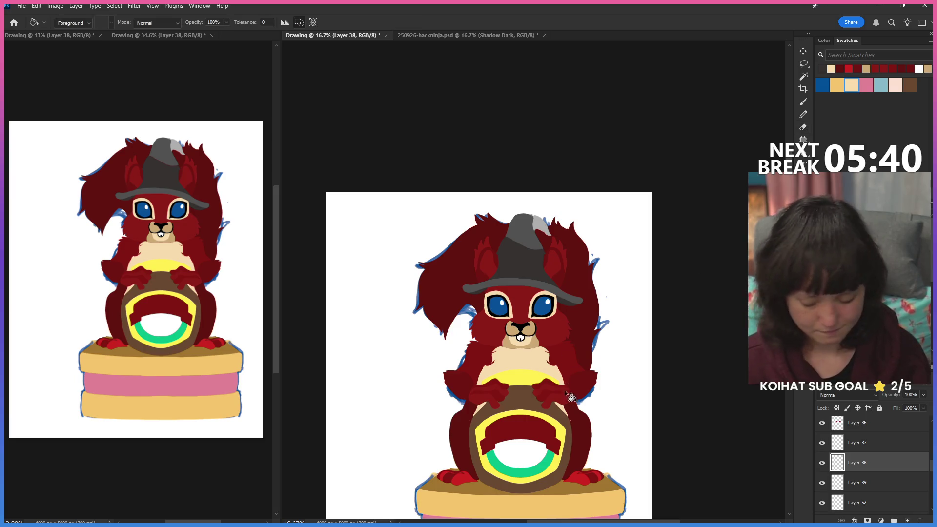
{"action": "left_click", "coordinate": [565, 399]}
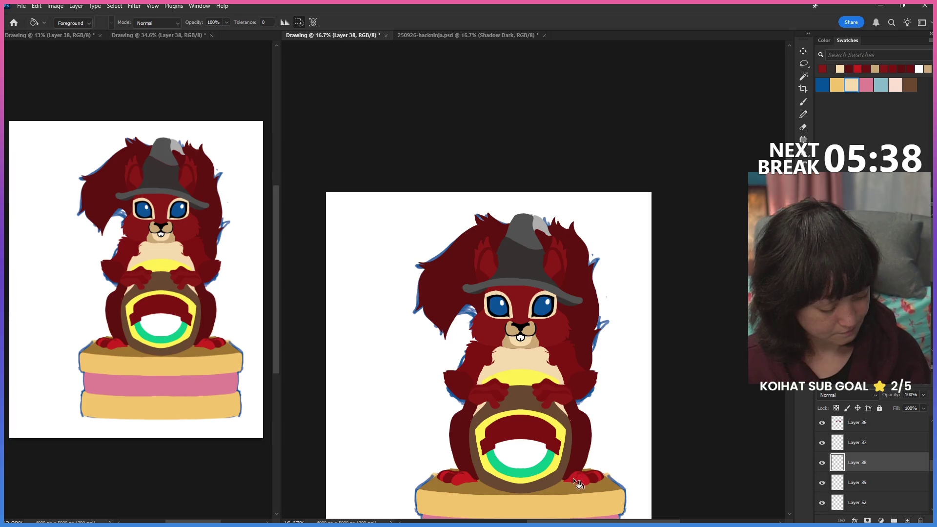
{"action": "left_click", "coordinate": [449, 469]}
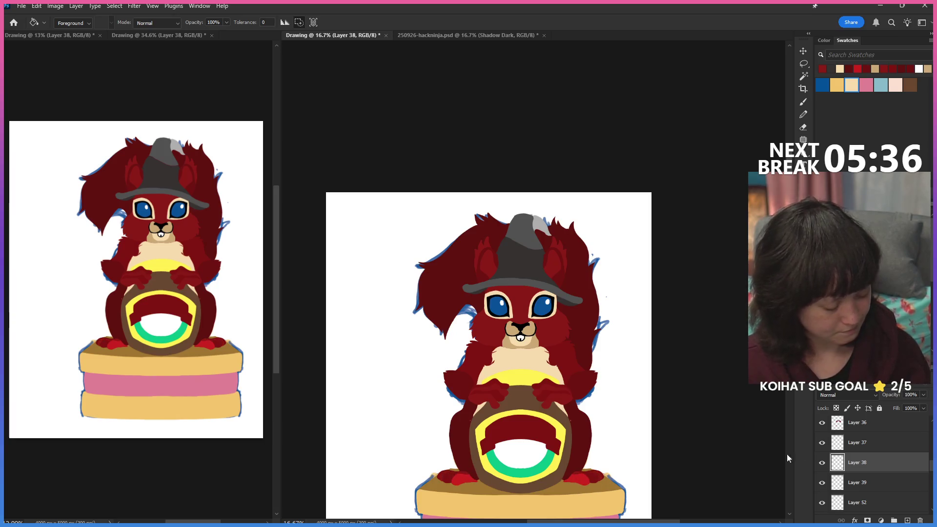
Switch through Layer 37 to Layer 36 and recolour the bright red foot to dark red.
{"action": "left_click", "coordinate": [863, 443]}
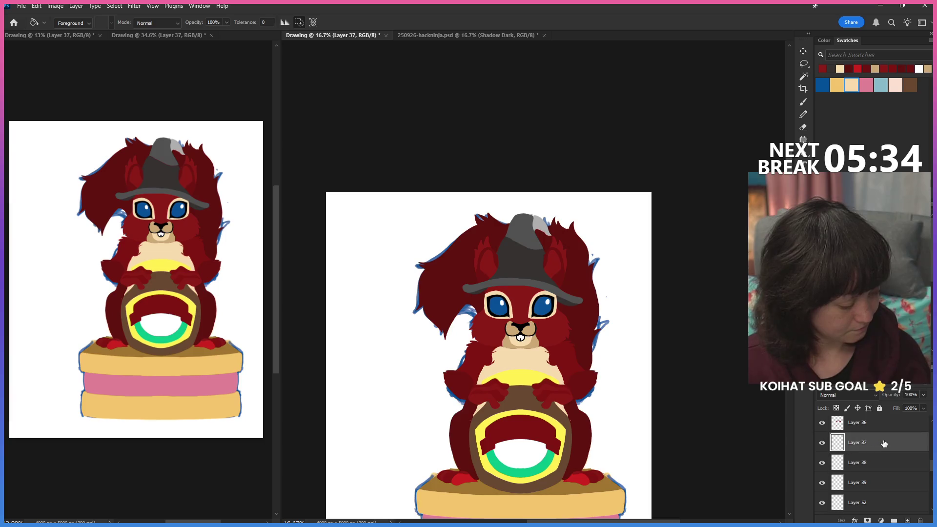
{"action": "left_click", "coordinate": [848, 426]}
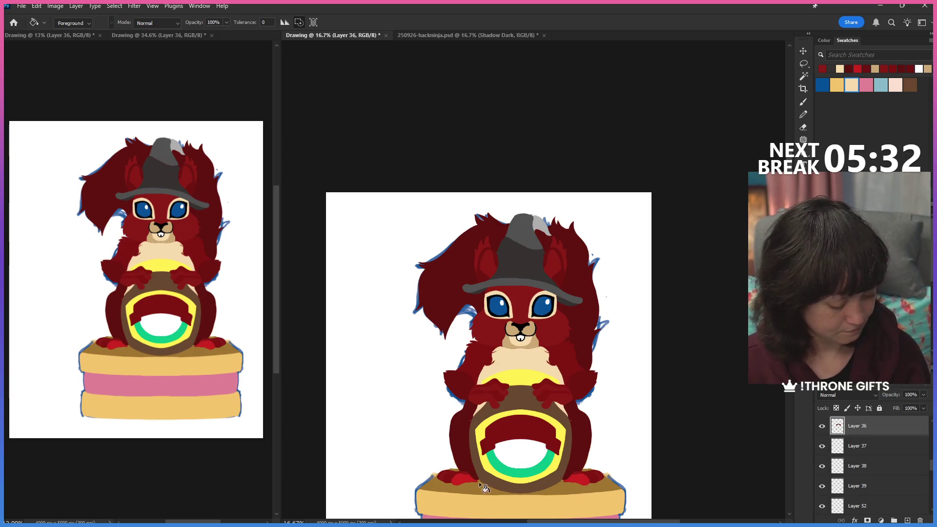
{"action": "left_click", "coordinate": [582, 484]}
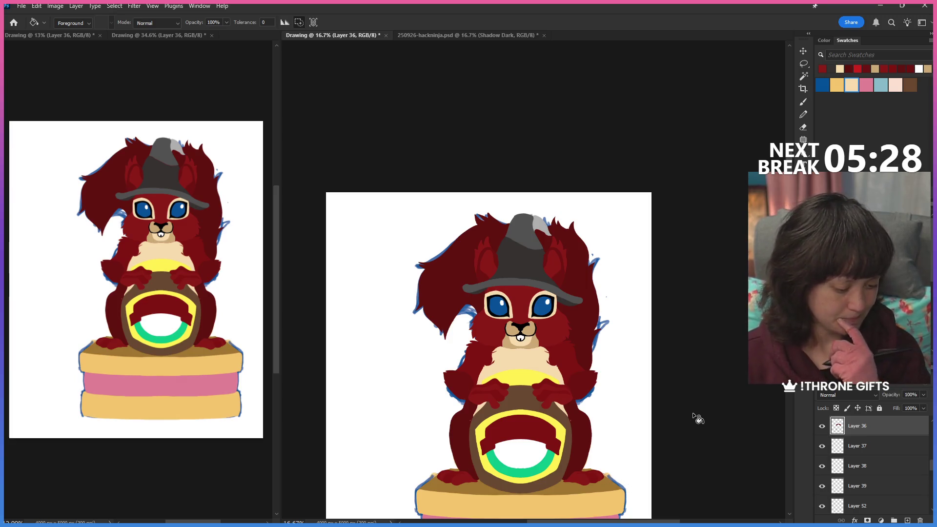
{"action": "key", "text": "z"}
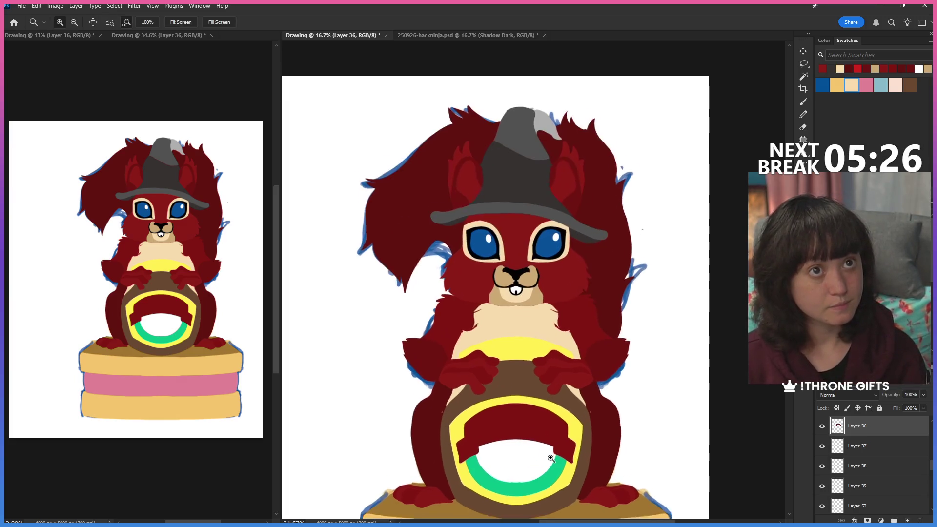
{"action": "mouse_move", "coordinate": [414, 444]}
{"action": "left_mouse_down"}
{"action": "mouse_move", "coordinate": [576, 456]}
{"action": "mouse_move", "coordinate": [873, 119]}
{"action": "left_mouse_up"}
{"action": "scroll", "coordinate": [576, 455], "scroll_direction": "down", "scroll_amount": 2}
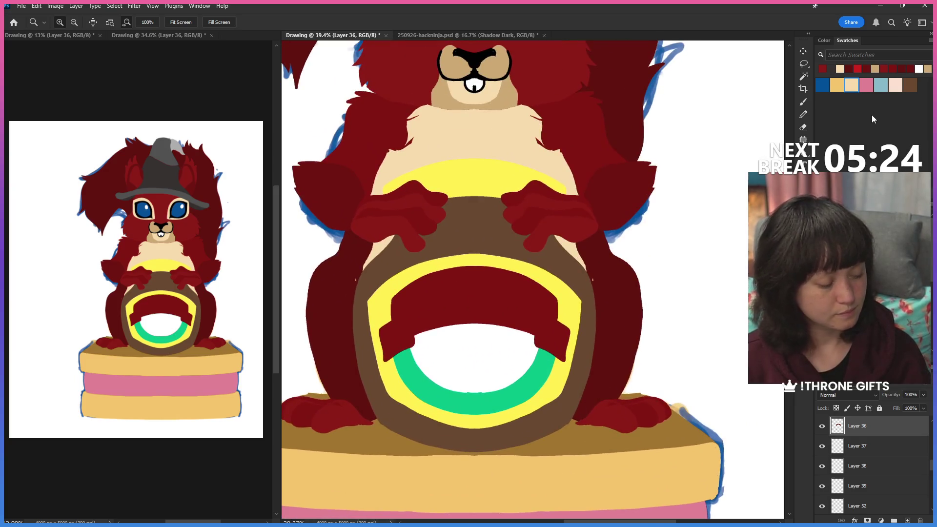
{"action": "left_click", "coordinate": [802, 126]}
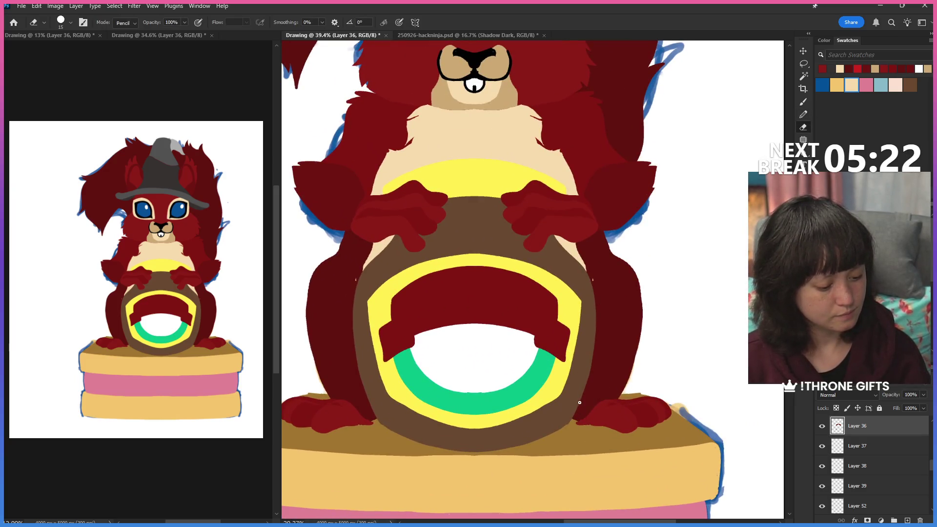
{"action": "left_click", "coordinate": [802, 114]}
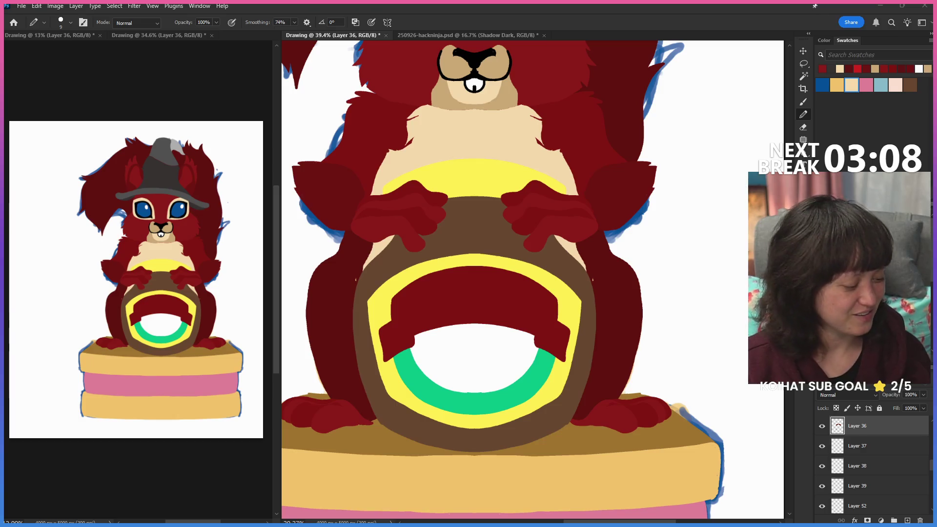
{"action": "scroll", "coordinate": [871, 461], "scroll_direction": "up", "scroll_amount": 3}
{"action": "scroll", "coordinate": [932, 464], "scroll_direction": "up", "scroll_amount": 5}
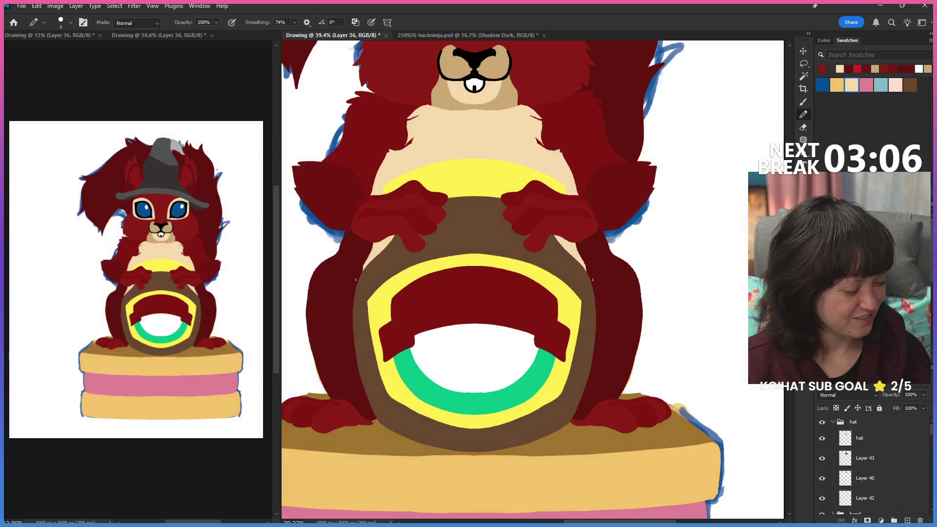
Show the whole drawing, collapse the hat group, expand the books group and activate Layer 25.
{"action": "key", "text": "ctrl+minus"}
{"action": "key", "text": "ctrl+minus"}
{"action": "key", "text": "ctrl+minus"}
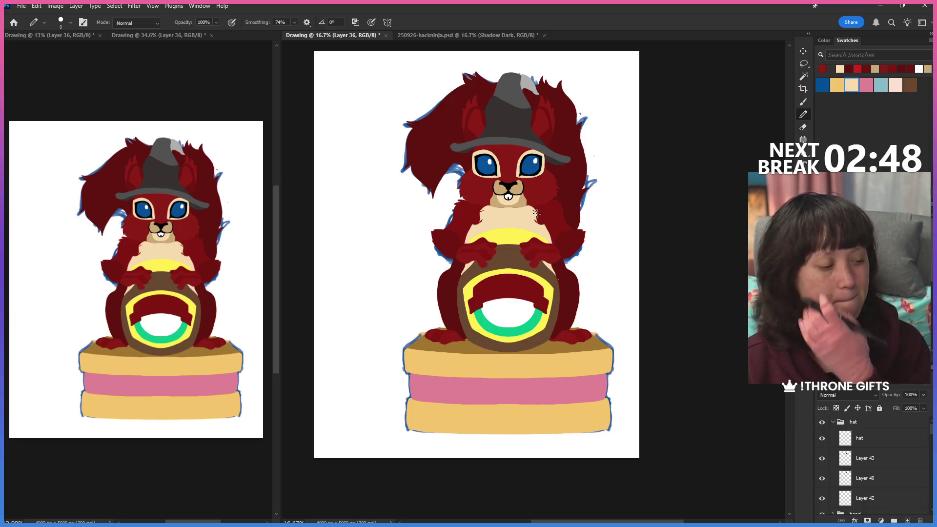
{"action": "left_click", "coordinate": [832, 423]}
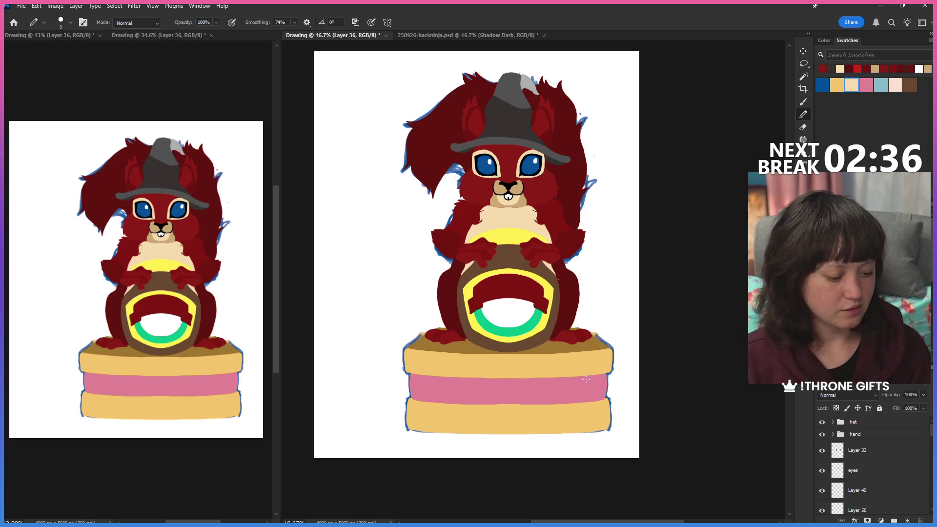
{"action": "scroll", "coordinate": [871, 462], "scroll_direction": "down", "scroll_amount": 2}
{"action": "scroll", "coordinate": [871, 462], "scroll_direction": "down", "scroll_amount": 2}
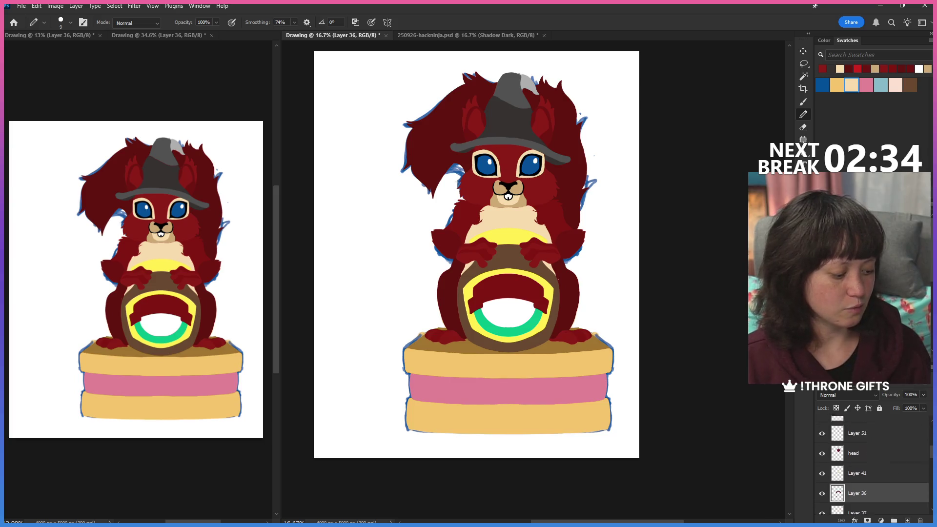
{"action": "scroll", "coordinate": [872, 461], "scroll_direction": "down", "scroll_amount": 2}
{"action": "scroll", "coordinate": [850, 457], "scroll_direction": "down", "scroll_amount": 1}
{"action": "scroll", "coordinate": [850, 456], "scroll_direction": "down", "scroll_amount": 1}
{"action": "scroll", "coordinate": [850, 456], "scroll_direction": "down", "scroll_amount": 1}
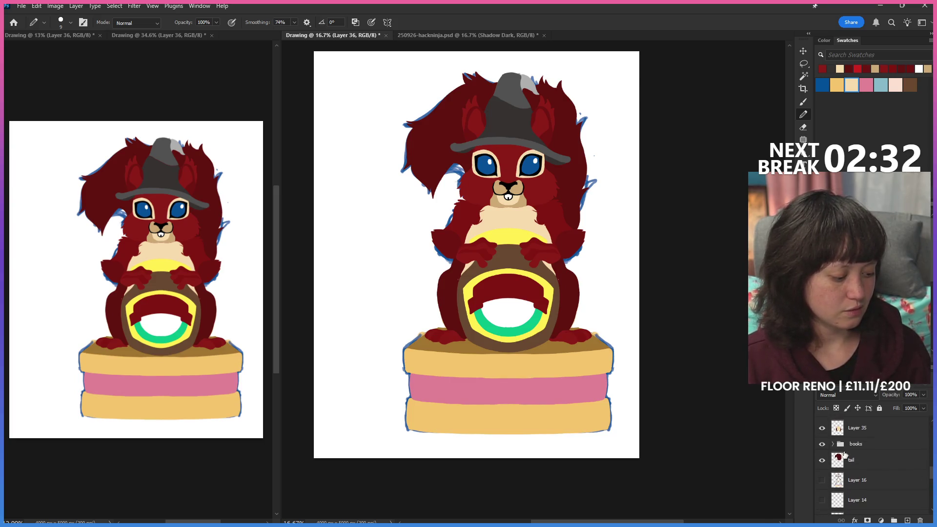
{"action": "left_click", "coordinate": [832, 444]}
{"action": "left_click", "coordinate": [848, 463]}
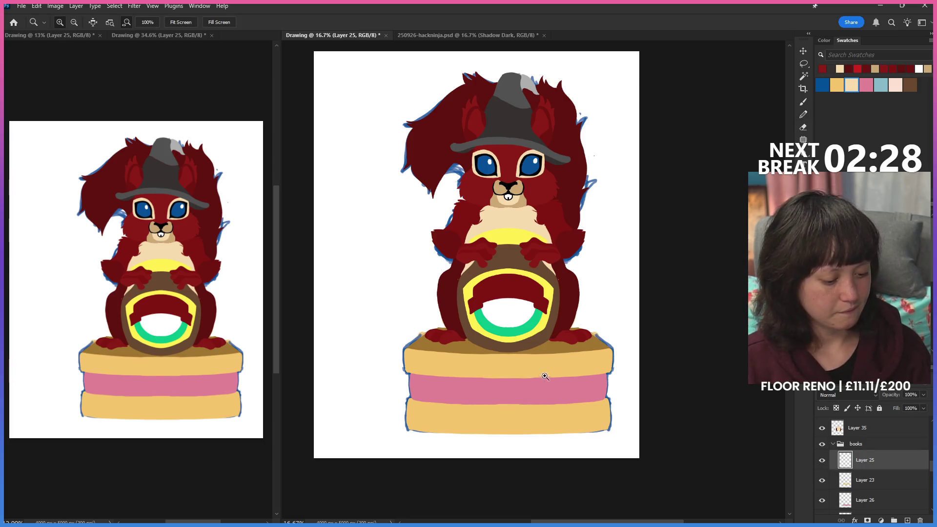
{"action": "scroll", "coordinate": [545, 378], "scroll_direction": "up", "scroll_amount": 2}
Select the top tan book on Layer 23, pick dark blue and add a new layer above it.
{"action": "key", "text": "w"}
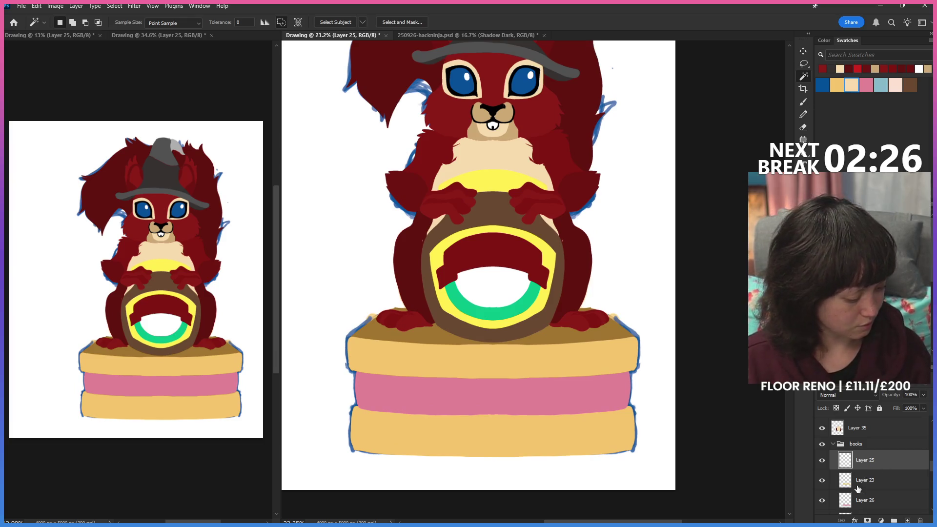
{"action": "left_click", "coordinate": [866, 479]}
{"action": "left_click", "coordinate": [594, 356]}
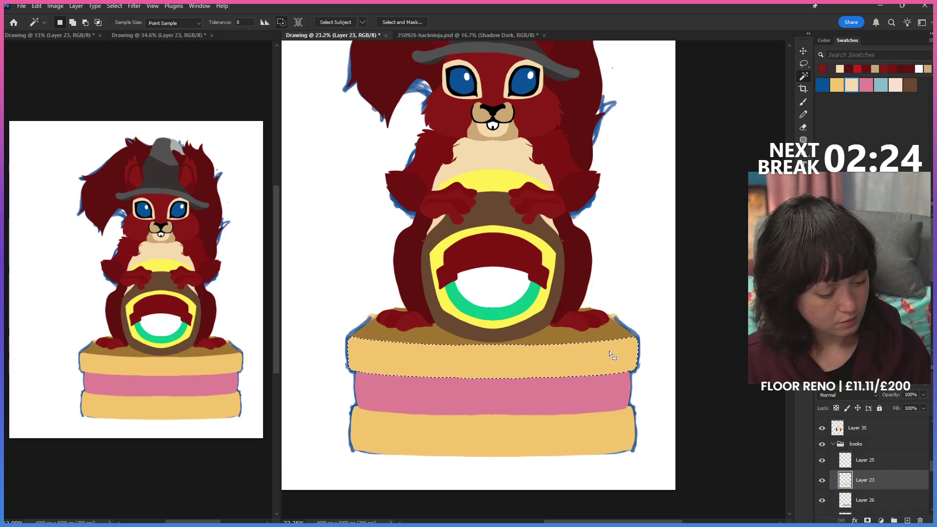
{"action": "left_click", "coordinate": [803, 102]}
{"action": "left_click", "coordinate": [823, 85]}
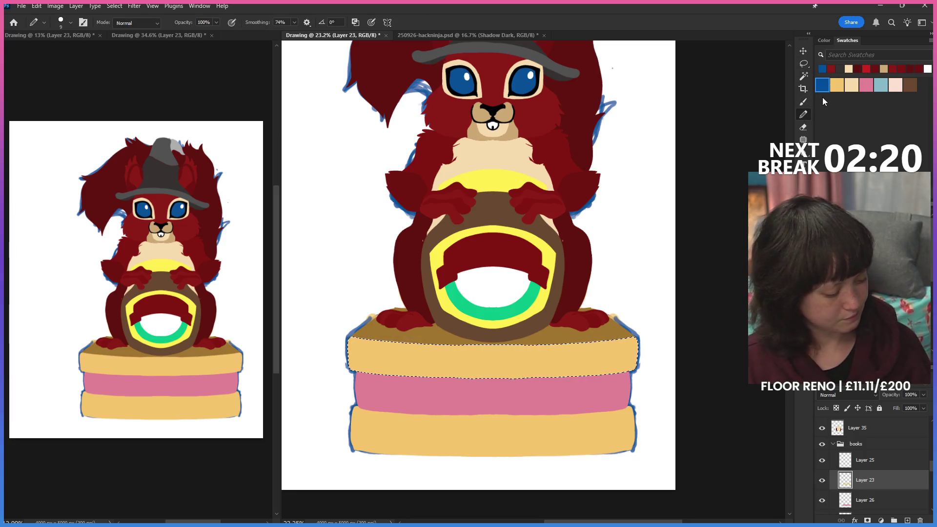
{"action": "left_click", "coordinate": [907, 521]}
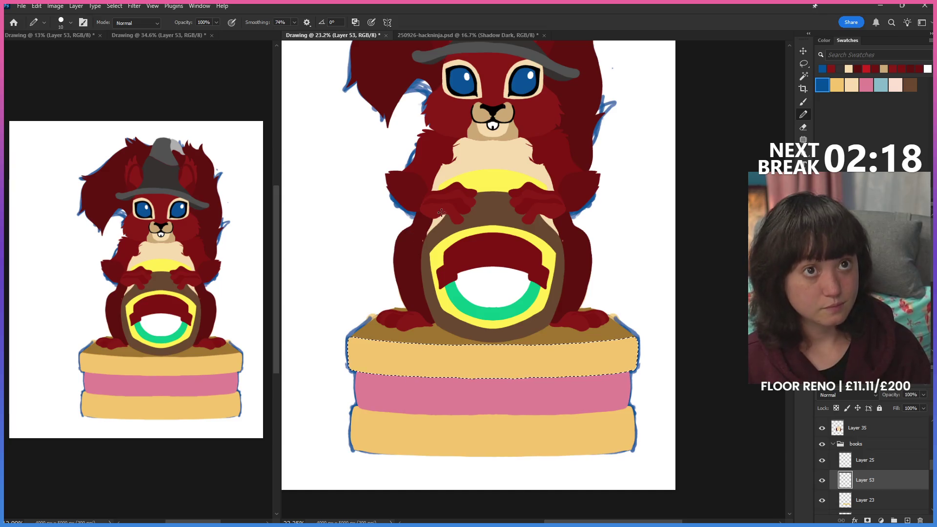
Enlarge the brush, undo a test stroke and turn on vertical mirror symmetry.
{"action": "key", "text": "bracketright"}
{"action": "key", "text": "bracketright"}
{"action": "left_click_drag", "start_coordinate": [387, 342], "coordinate": [387, 373]}
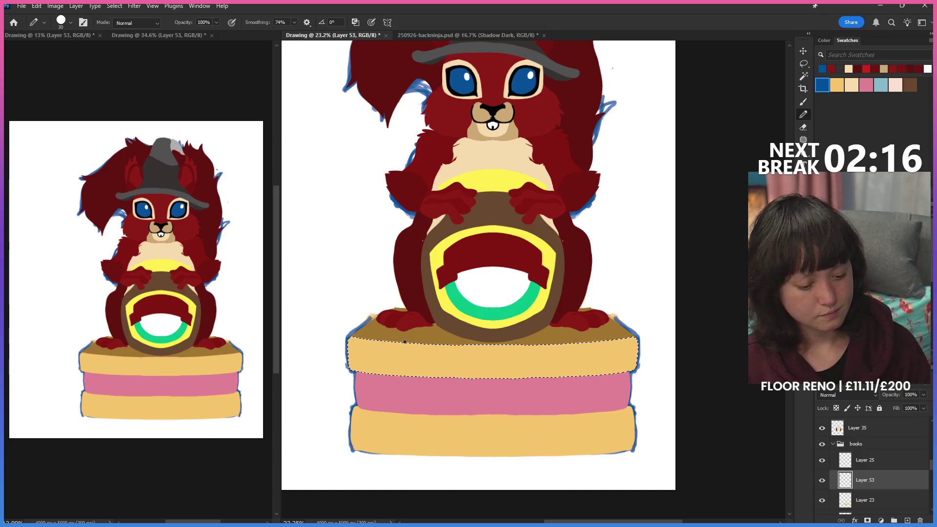
{"action": "key", "text": "ctrl+z"}
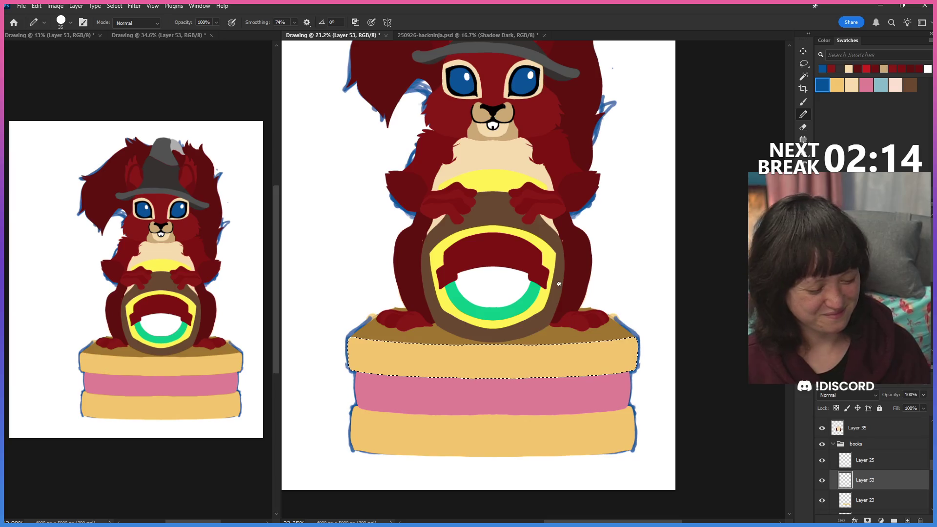
{"action": "left_click", "coordinate": [387, 22]}
{"action": "left_click", "coordinate": [447, 49]}
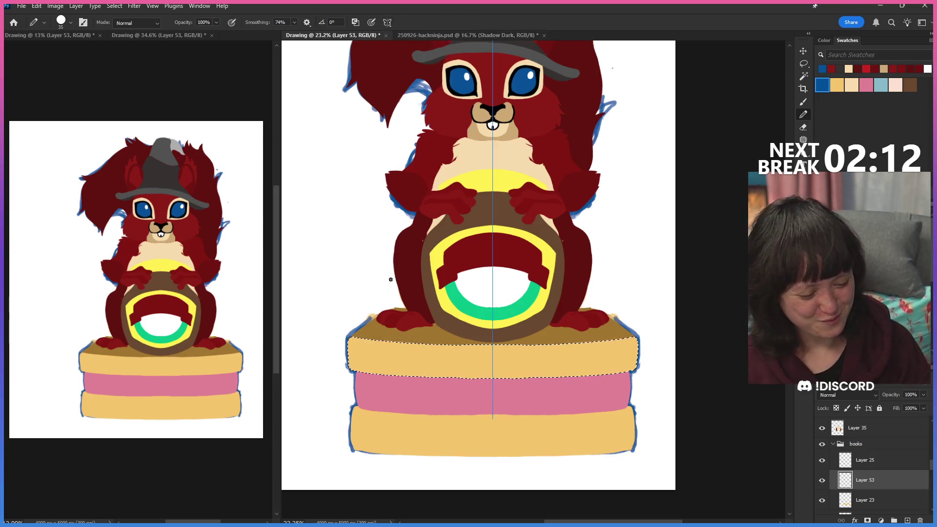
Paint a wide mirrored blue band across the top book's cover, then deselect.
{"action": "left_click_drag", "start_coordinate": [385, 343], "coordinate": [386, 373]}
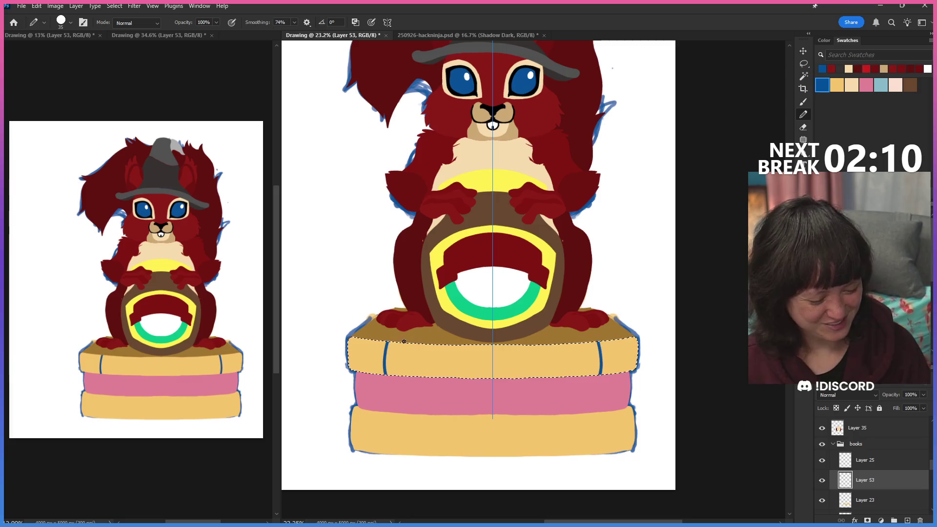
{"action": "mouse_move", "coordinate": [392, 341]}
{"action": "left_mouse_down"}
{"action": "mouse_move", "coordinate": [390, 373]}
{"action": "mouse_move", "coordinate": [400, 331]}
{"action": "left_mouse_up"}
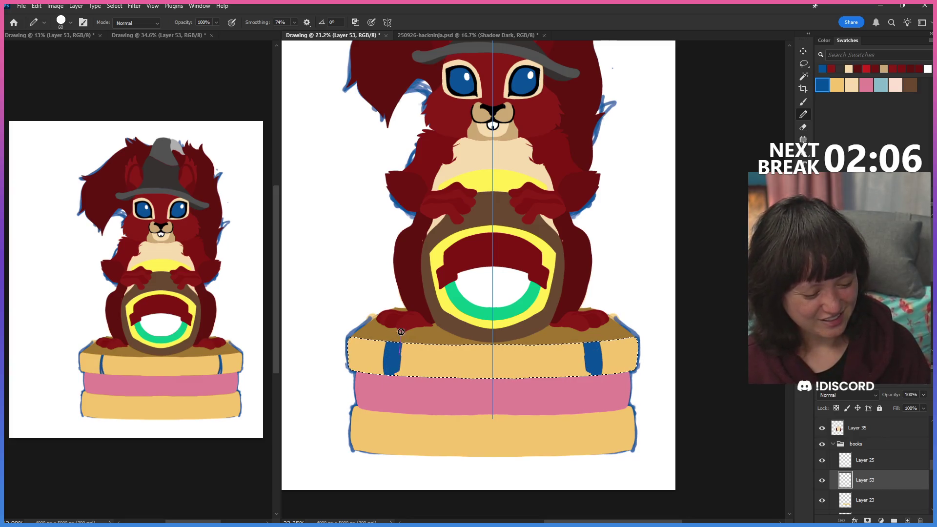
{"action": "mouse_move", "coordinate": [395, 379]}
{"action": "left_mouse_down"}
{"action": "mouse_move", "coordinate": [401, 367]}
{"action": "mouse_move", "coordinate": [410, 395]}
{"action": "left_mouse_up"}
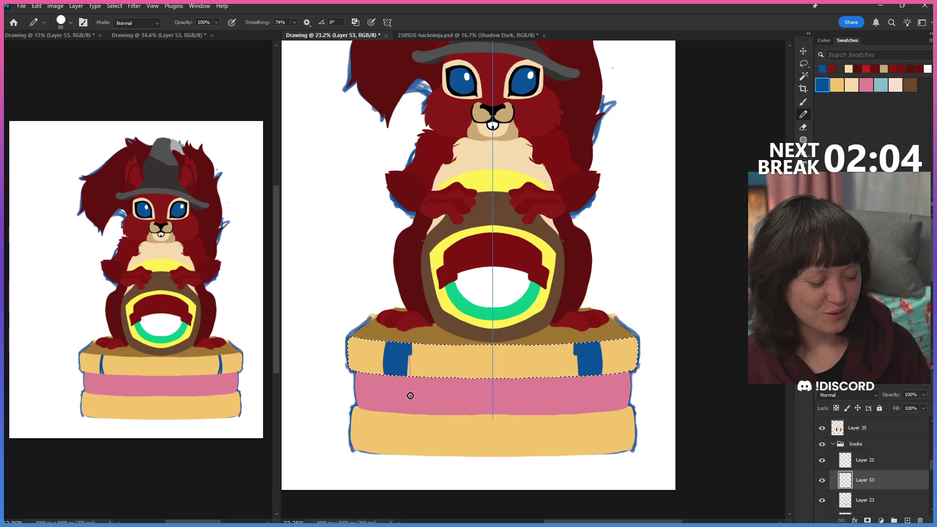
{"action": "mouse_move", "coordinate": [414, 329]}
{"action": "left_mouse_down"}
{"action": "mouse_move", "coordinate": [417, 389]}
{"action": "mouse_move", "coordinate": [431, 344]}
{"action": "mouse_move", "coordinate": [438, 383]}
{"action": "mouse_move", "coordinate": [448, 344]}
{"action": "mouse_move", "coordinate": [458, 381]}
{"action": "mouse_move", "coordinate": [464, 338]}
{"action": "mouse_move", "coordinate": [467, 383]}
{"action": "mouse_move", "coordinate": [472, 344]}
{"action": "mouse_move", "coordinate": [478, 380]}
{"action": "mouse_move", "coordinate": [482, 344]}
{"action": "mouse_move", "coordinate": [486, 393]}
{"action": "mouse_move", "coordinate": [490, 325]}
{"action": "left_mouse_up"}
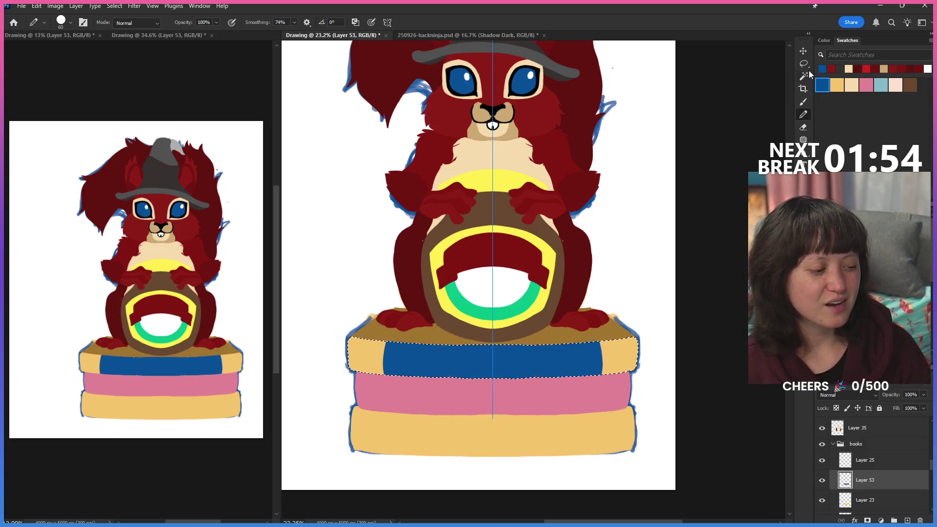
{"action": "key", "text": "l"}
{"action": "key", "text": "ctrl+d"}
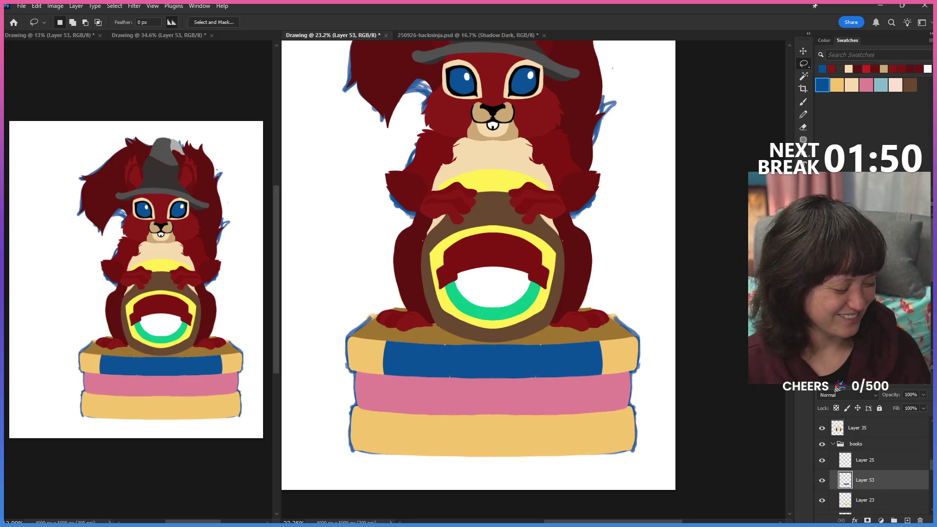
{"action": "scroll", "coordinate": [887, 477], "scroll_direction": "down", "scroll_amount": 2}
Check the book layers' visibility and select the pink middle book on Layer 26.
{"action": "left_click", "coordinate": [871, 464]}
{"action": "left_click", "coordinate": [822, 463]}
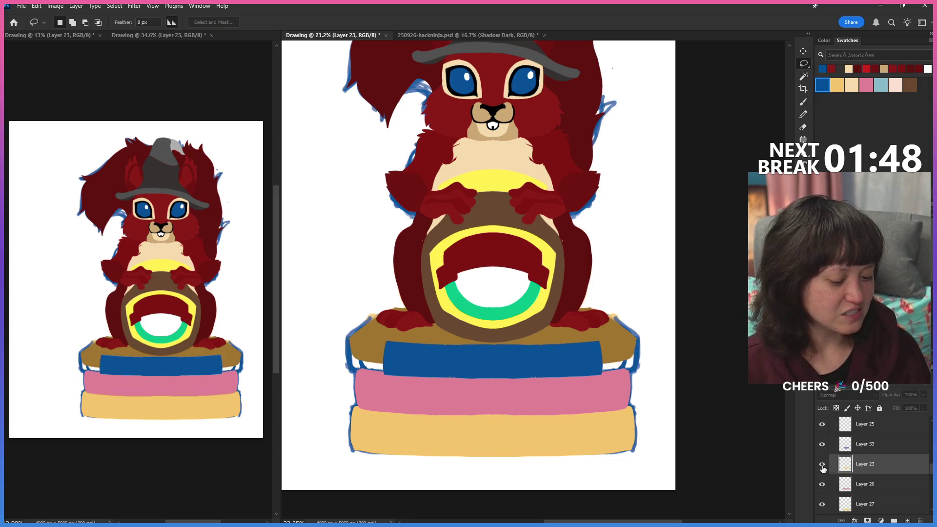
{"action": "left_click", "coordinate": [821, 484]}
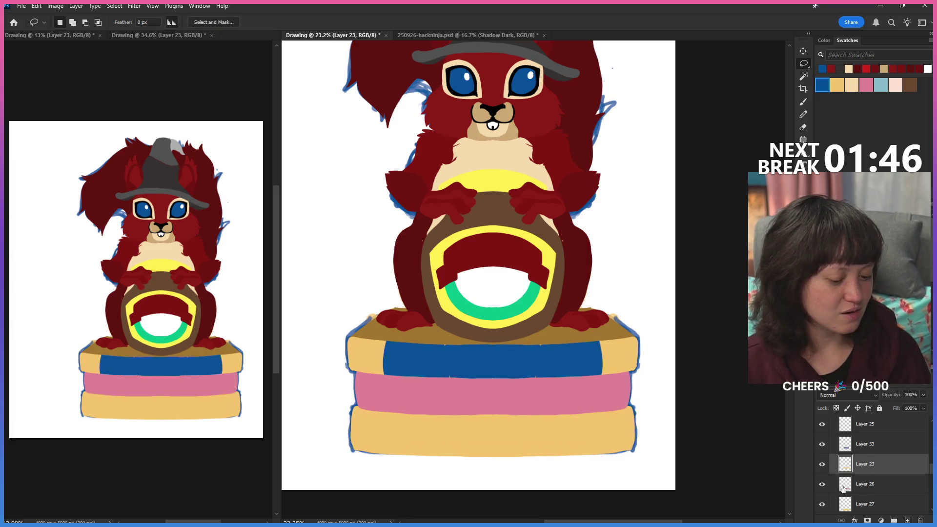
{"action": "left_click", "coordinate": [859, 486]}
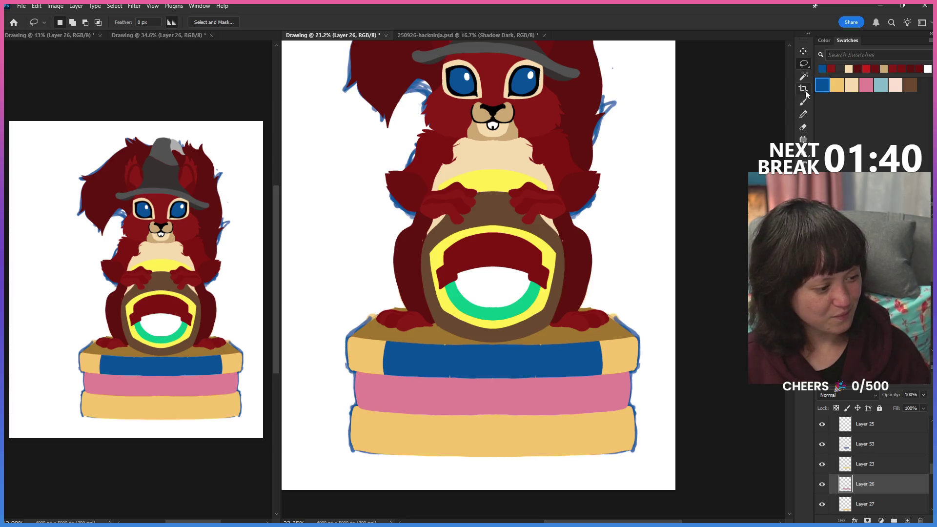
{"action": "left_click", "coordinate": [803, 76]}
{"action": "left_click", "coordinate": [589, 399]}
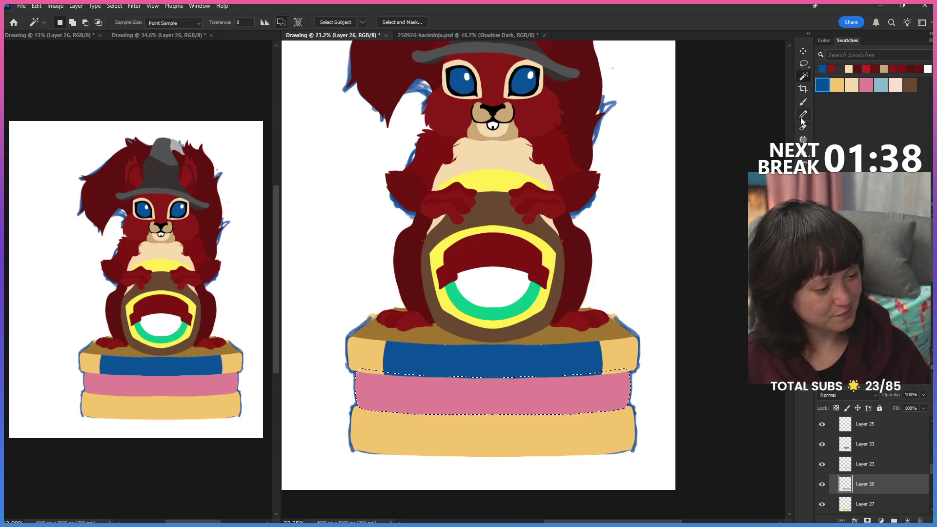
Paint faint grey page lines at both pink book ends with a soft low-flow brush, then deselect.
{"action": "left_click", "coordinate": [803, 117]}
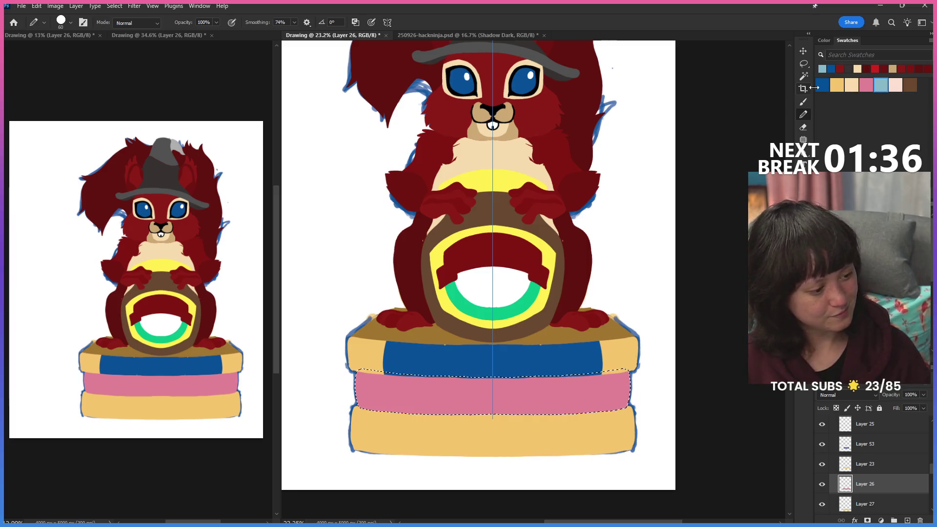
{"action": "left_click", "coordinate": [803, 102]}
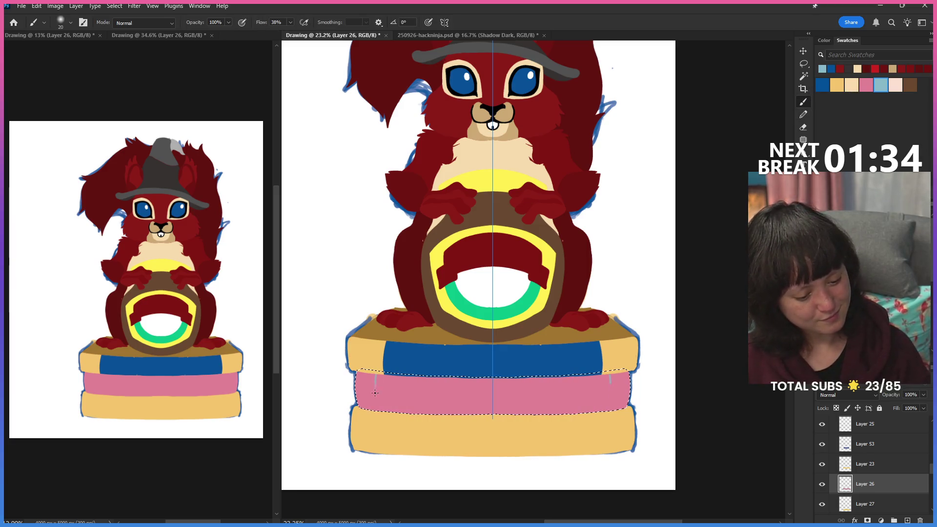
{"action": "mouse_move", "coordinate": [376, 410]}
{"action": "left_mouse_down"}
{"action": "mouse_move", "coordinate": [373, 383]}
{"action": "mouse_move", "coordinate": [394, 406]}
{"action": "left_mouse_up"}
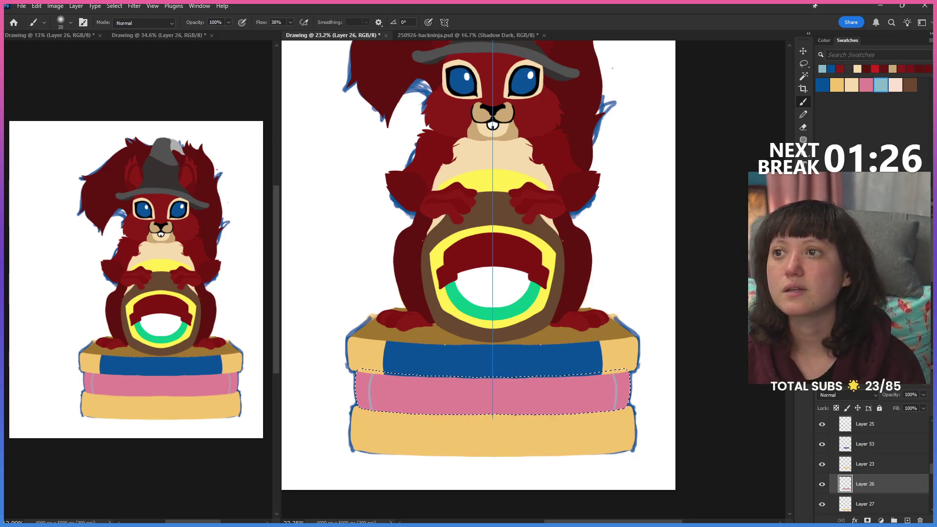
{"action": "key", "text": "ctrl+d"}
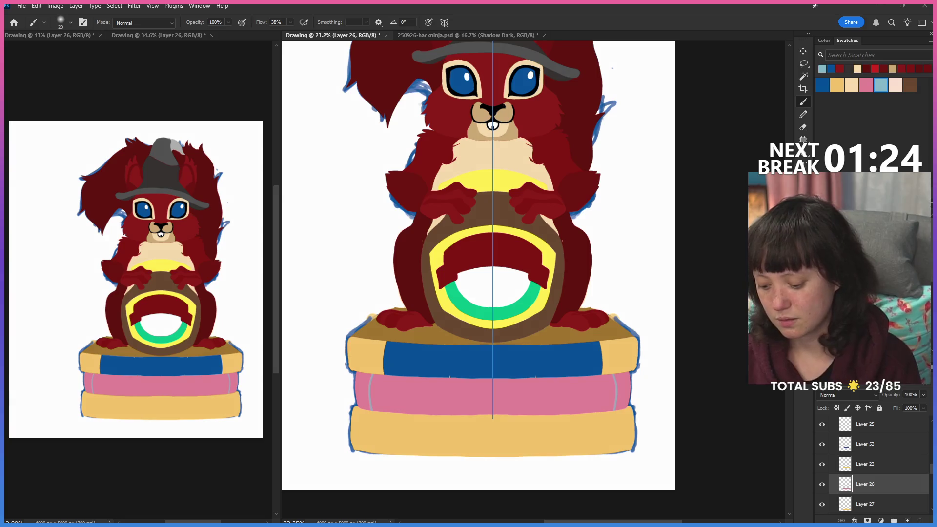
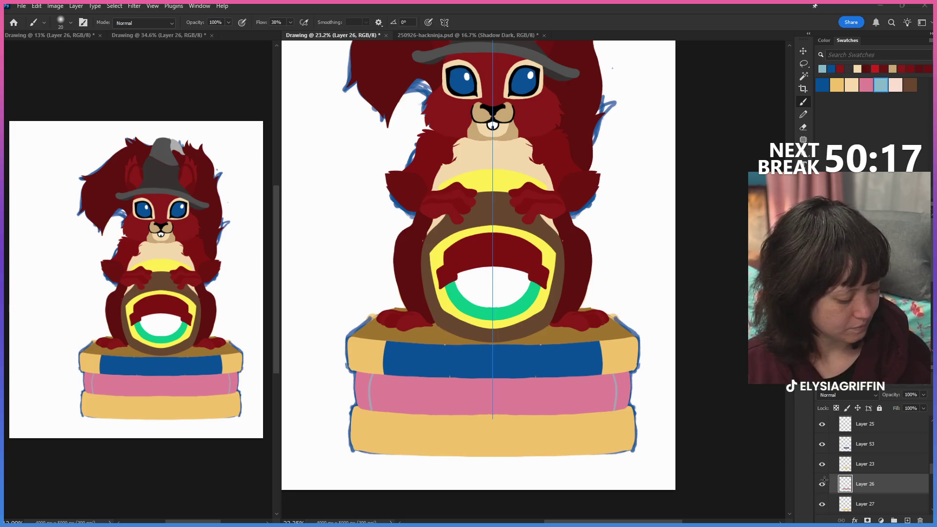
Load Layer 26's pink band selection, refill it to erase the grey strokes, and add Layer 54 above.
{"action": "left_click", "coordinate": [844, 484], "text": "ctrl"}
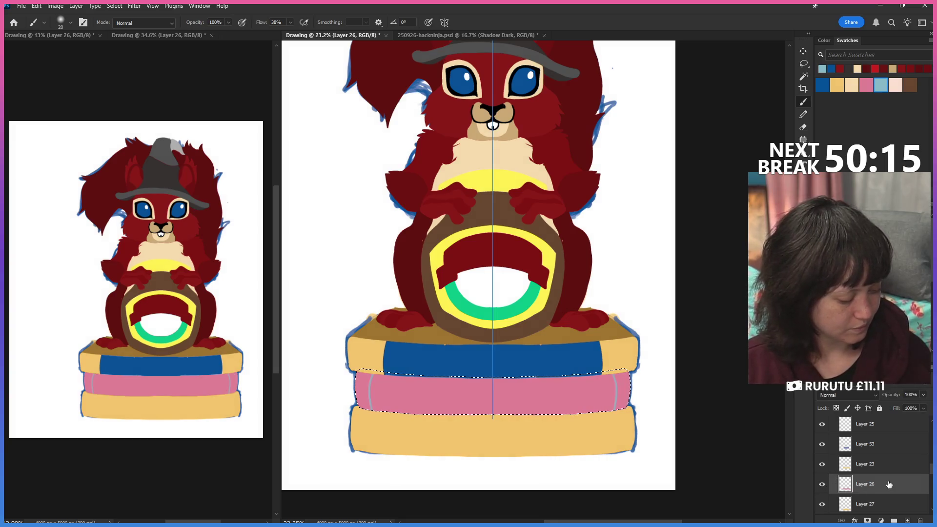
{"action": "key", "text": "Delete"}
{"action": "key", "text": "alt+BackSpace"}
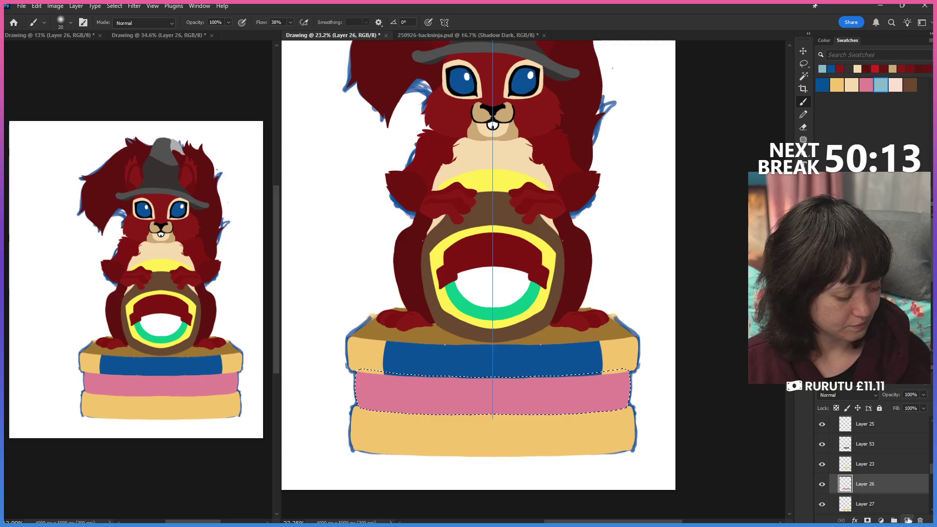
{"action": "left_click", "coordinate": [907, 520]}
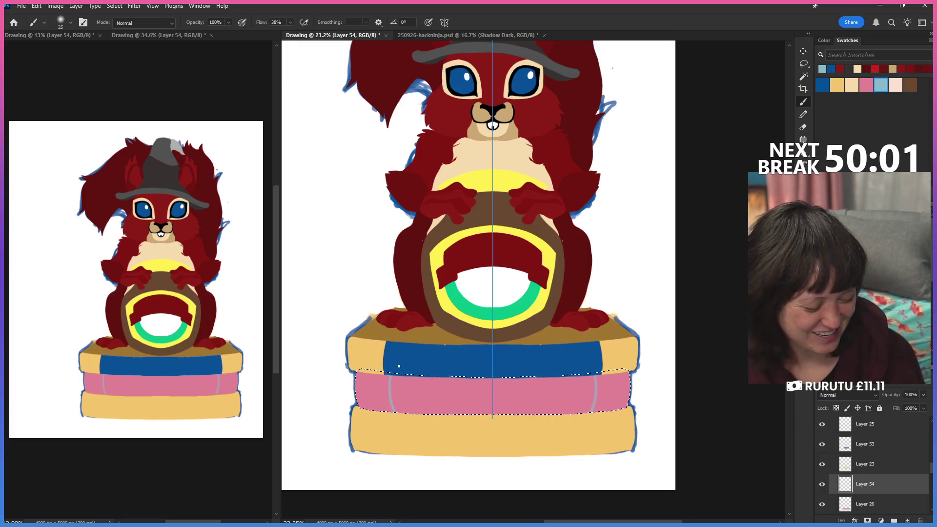
Turn Symmetry off, undo a stray grey stroke on the pink band, and switch to the Pencil.
{"action": "key", "text": "Delete"}
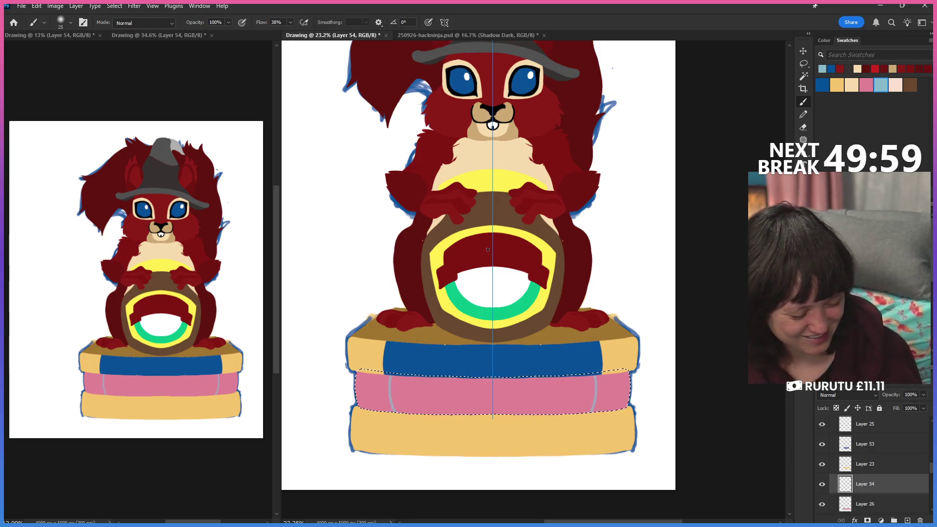
{"action": "left_click", "coordinate": [444, 24]}
{"action": "left_click", "coordinate": [487, 36]}
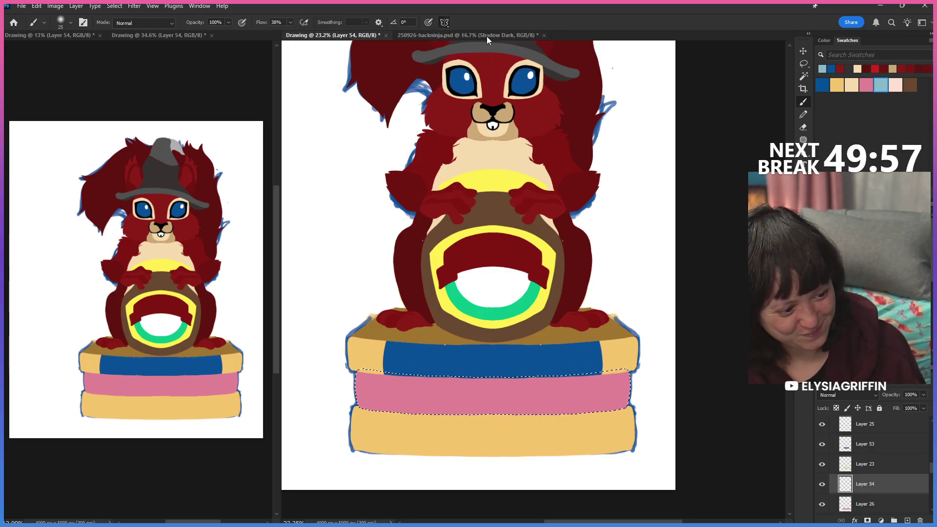
{"action": "left_click_drag", "start_coordinate": [390, 375], "coordinate": [392, 414]}
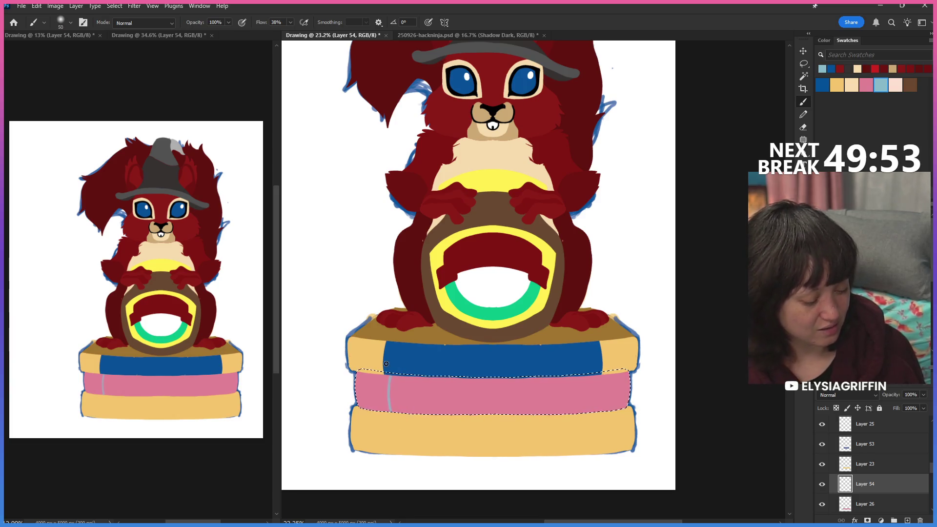
{"action": "key", "text": "ctrl+z"}
{"action": "left_click", "coordinate": [803, 114]}
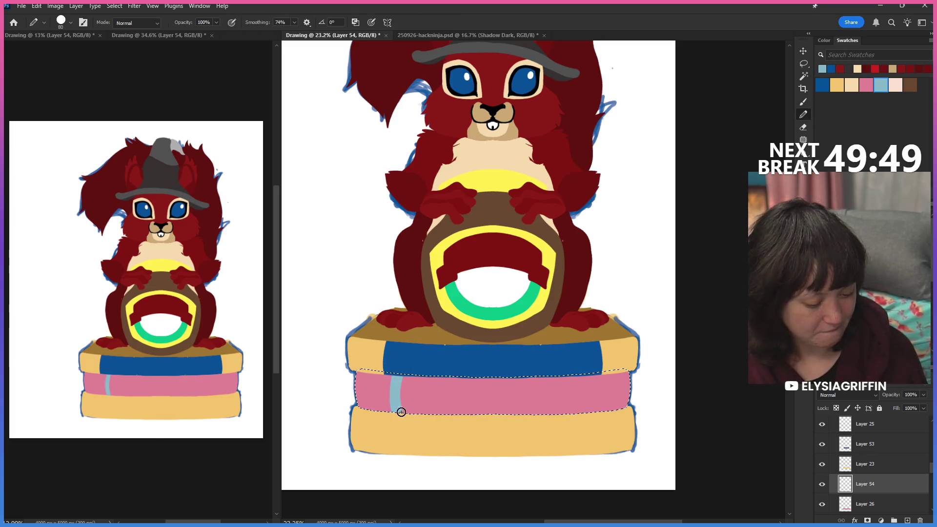
Paint teal vertical stripes and a thin teal line near the pink book's left end.
{"action": "left_click_drag", "start_coordinate": [404, 377], "coordinate": [404, 422]}
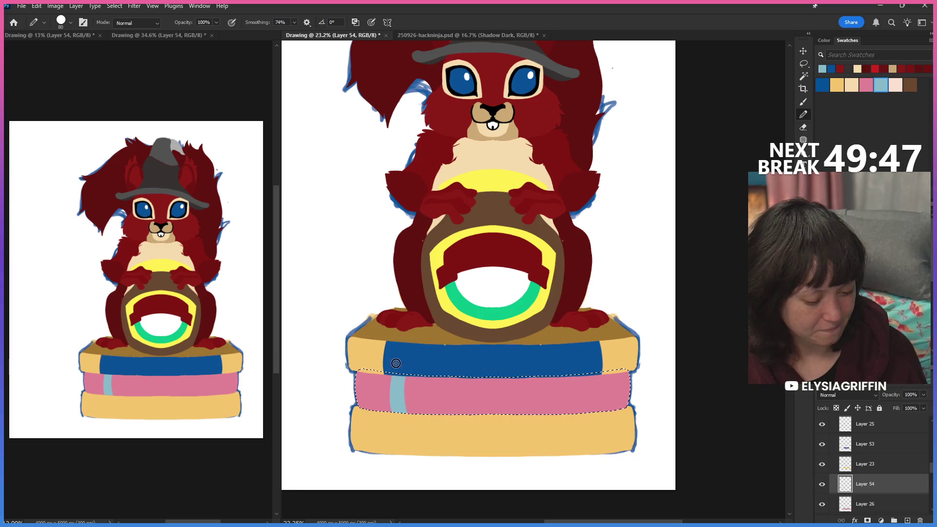
{"action": "left_click_drag", "start_coordinate": [395, 363], "coordinate": [398, 430]}
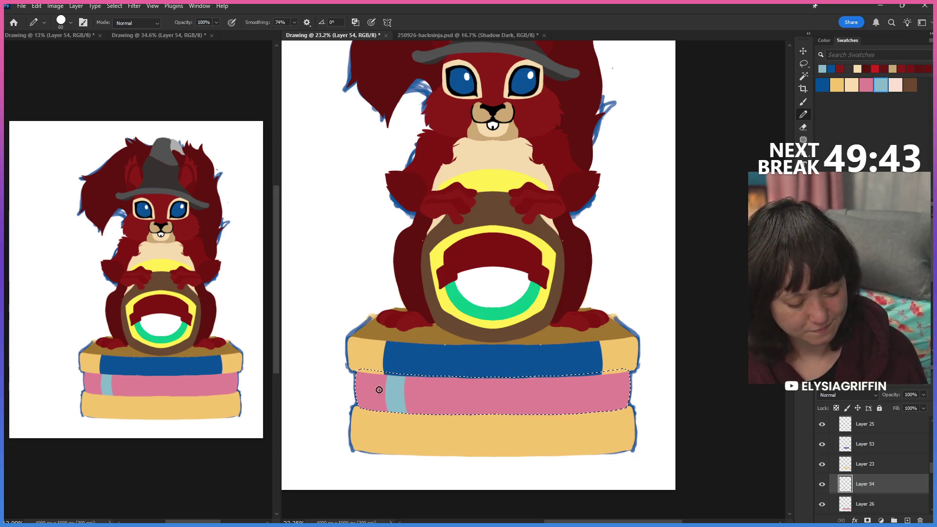
{"action": "left_click_drag", "start_coordinate": [378, 372], "coordinate": [373, 397]}
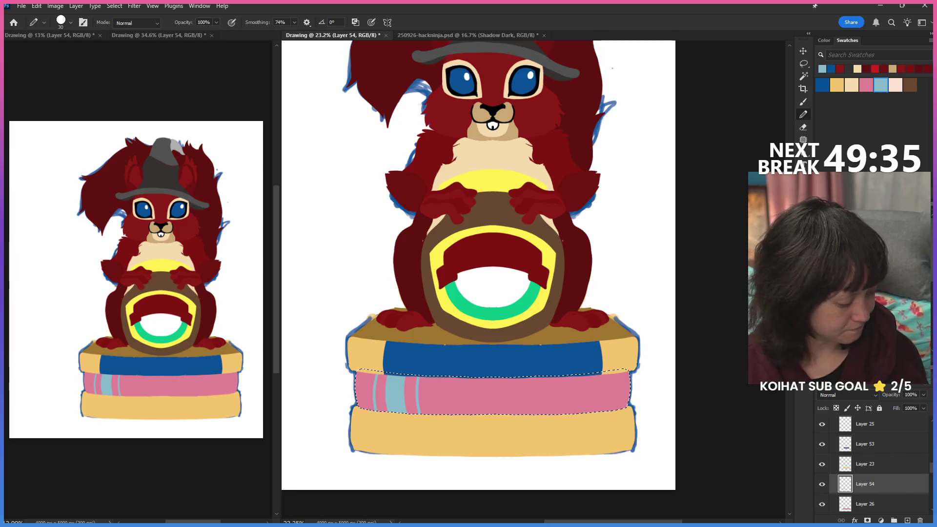
{"action": "scroll", "coordinate": [878, 462], "scroll_direction": "down", "scroll_amount": 2}
{"action": "left_click", "coordinate": [901, 485]}
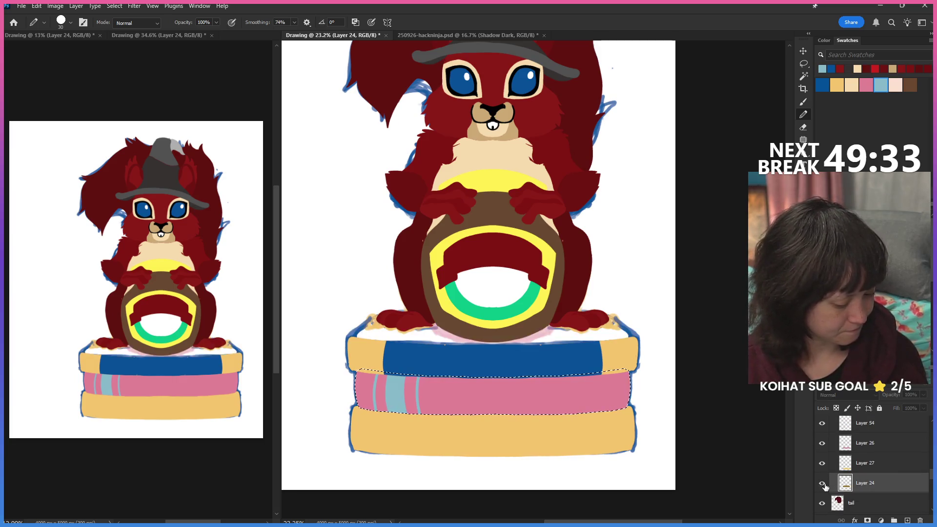
Identify Layer 27, Magic-Wand the bottom yellow book, and add empty Layer 55 above it.
{"action": "left_click", "coordinate": [822, 463]}
{"action": "left_click", "coordinate": [878, 463]}
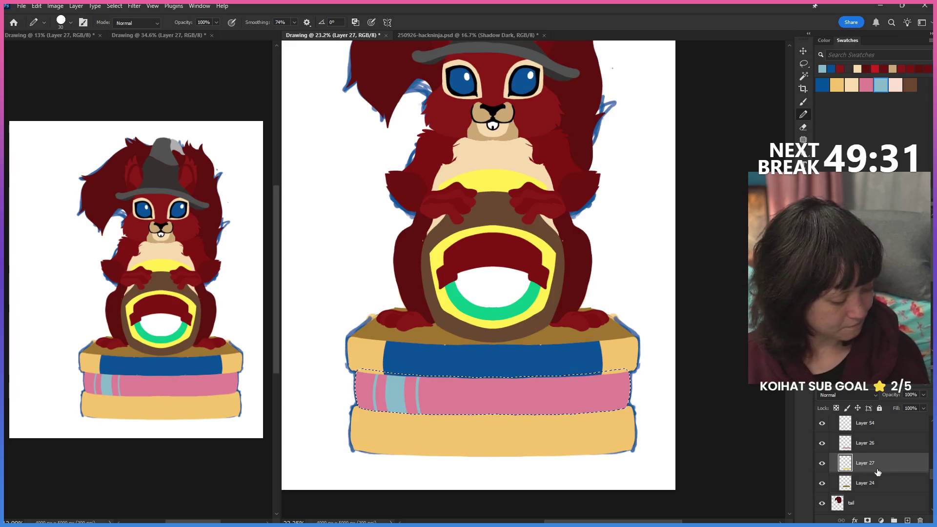
{"action": "left_click", "coordinate": [804, 76]}
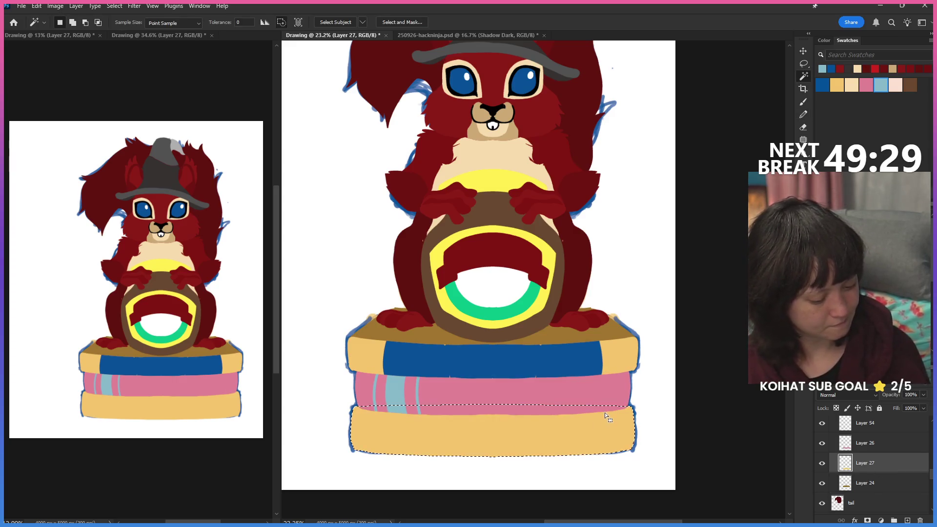
{"action": "left_click", "coordinate": [802, 114]}
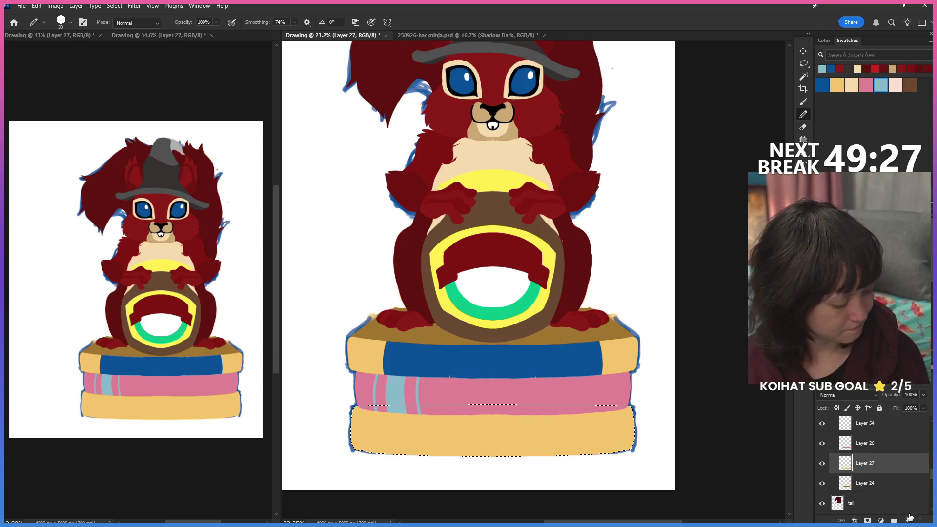
{"action": "left_click", "coordinate": [908, 519]}
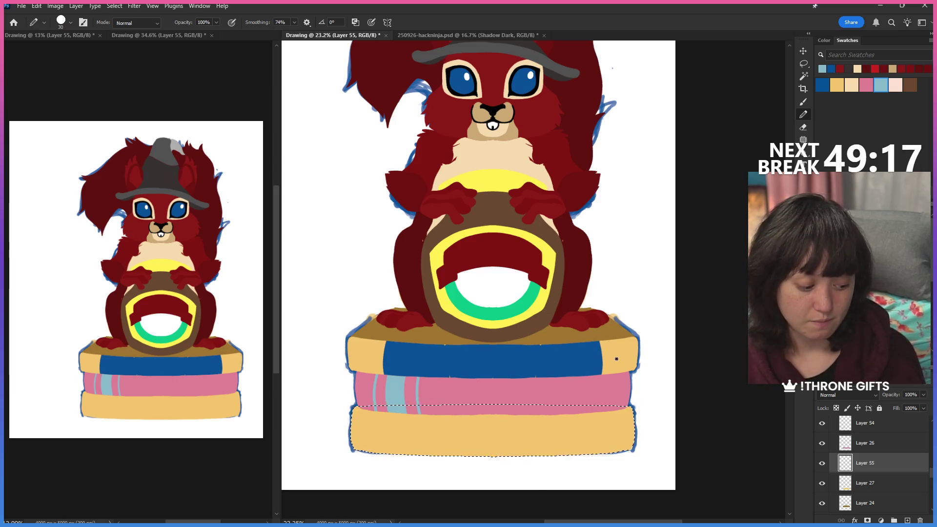
Pick the dark brown swatch, test a stripe on the bottom book, and undo it.
{"action": "left_click", "coordinate": [911, 85]}
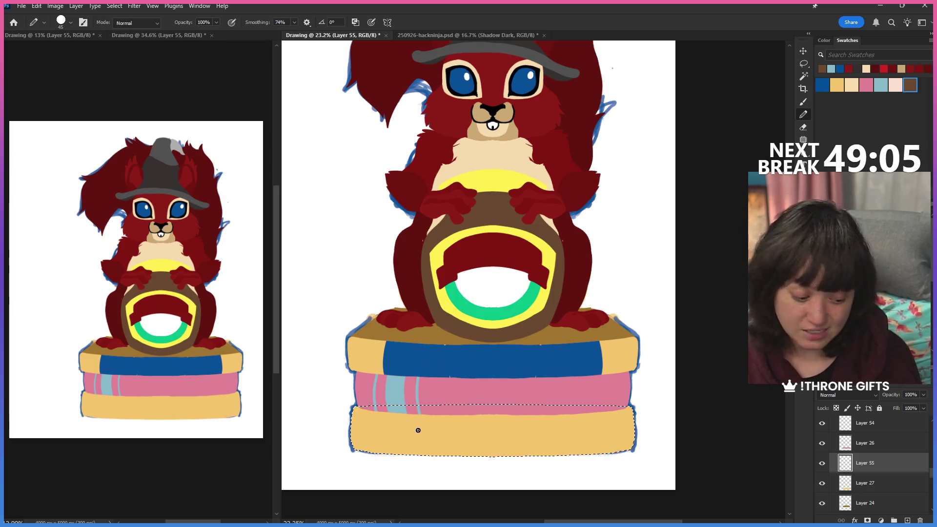
{"action": "left_click_drag", "start_coordinate": [401, 423], "coordinate": [403, 450]}
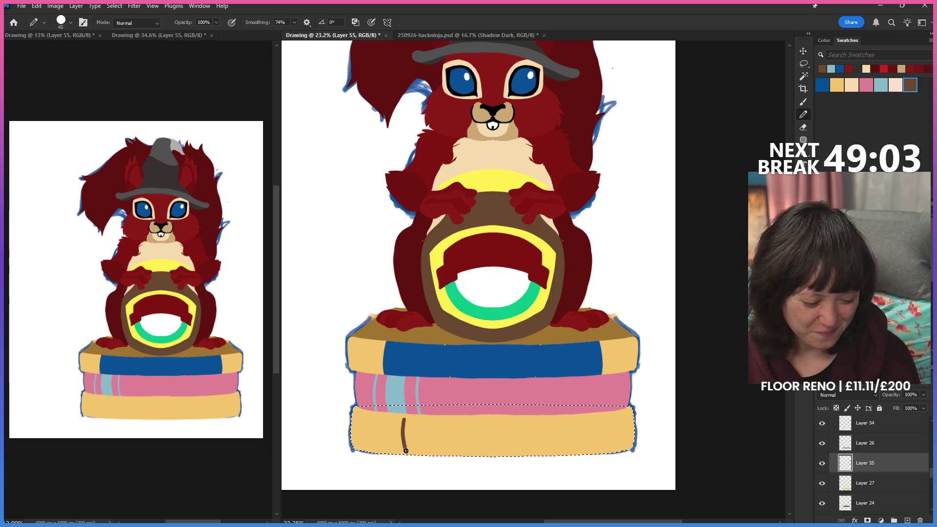
{"action": "key", "text": "ctrl+z"}
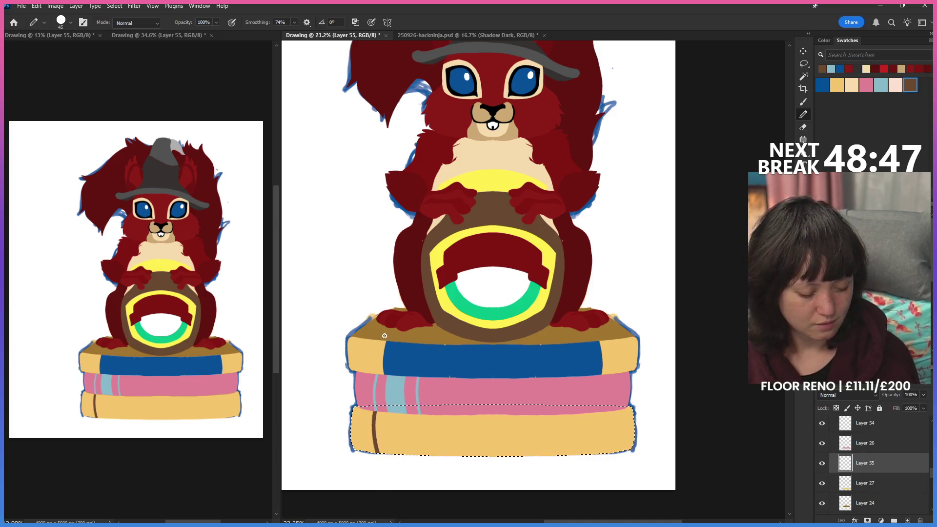
{"action": "key", "text": "ctrl+z"}
Paint and fill trial brown stripes on the bottom book, then undo back to plain yellow.
{"action": "left_click_drag", "start_coordinate": [378, 414], "coordinate": [380, 451]}
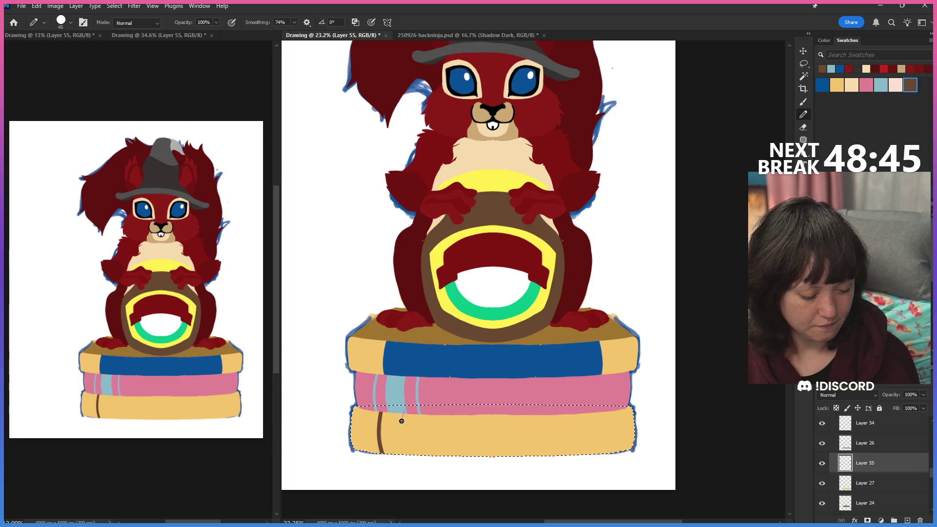
{"action": "left_click_drag", "start_coordinate": [402, 414], "coordinate": [403, 451]}
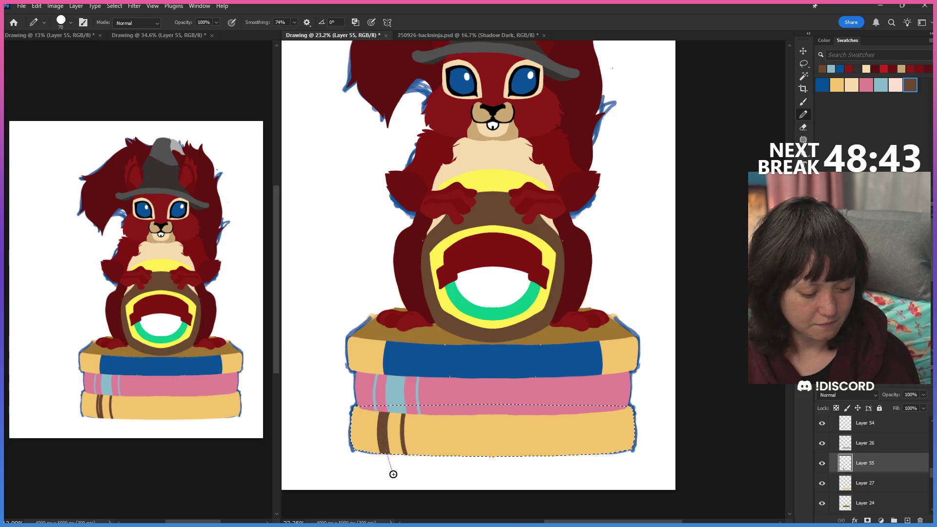
{"action": "left_click_drag", "start_coordinate": [389, 411], "coordinate": [391, 452]}
{"action": "left_click_drag", "start_coordinate": [395, 412], "coordinate": [396, 448]}
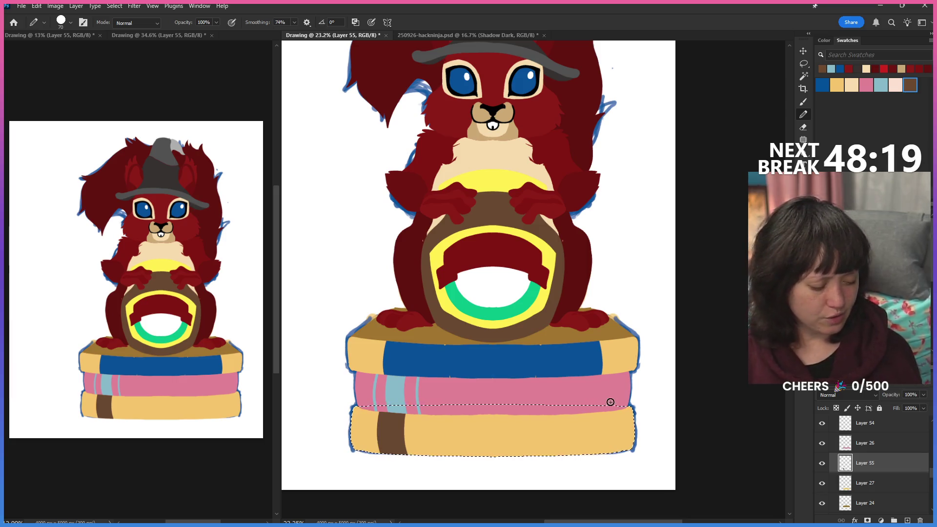
{"action": "left_click_drag", "start_coordinate": [606, 399], "coordinate": [604, 451]}
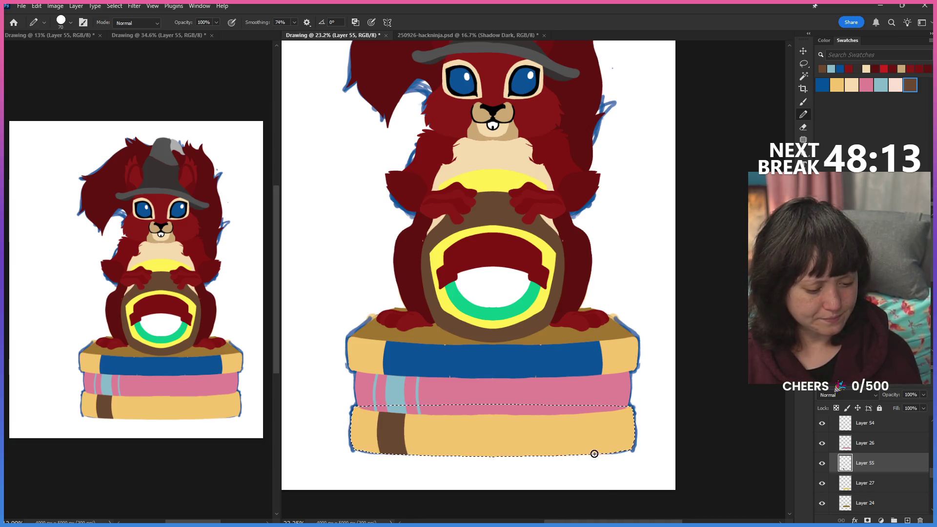
{"action": "key", "text": "ctrl+z"}
{"action": "key", "text": "ctrl+z"}
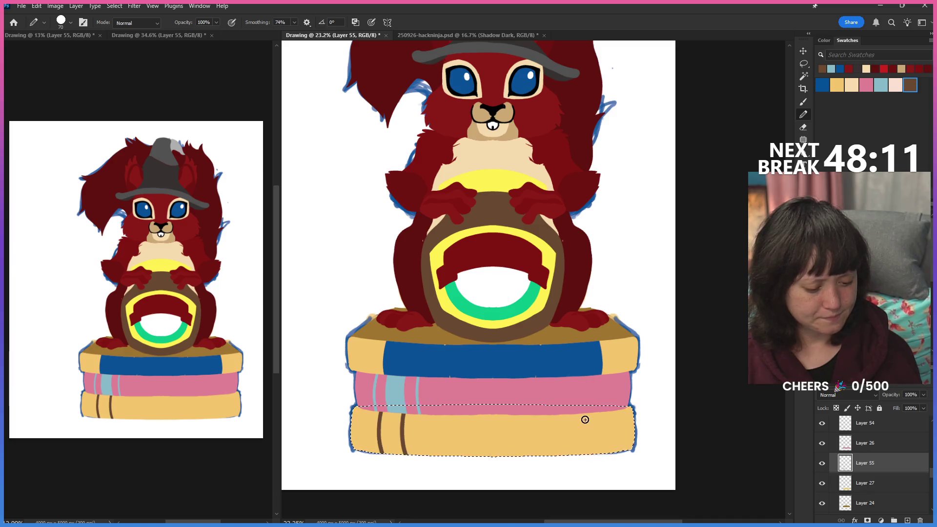
{"action": "left_click", "coordinate": [387, 23]}
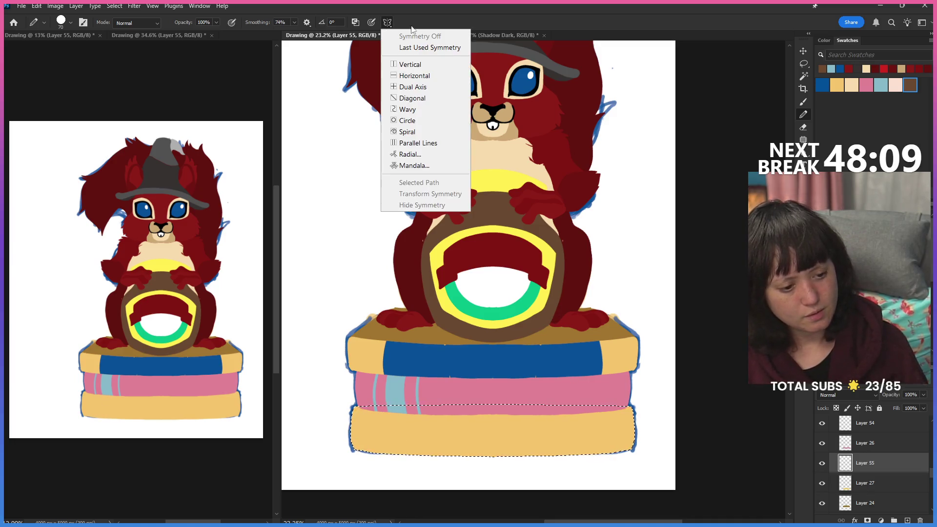
Enable vertical symmetry and nudge its axis to the squirrel's centre, confirming the position.
{"action": "left_click", "coordinate": [444, 64]}
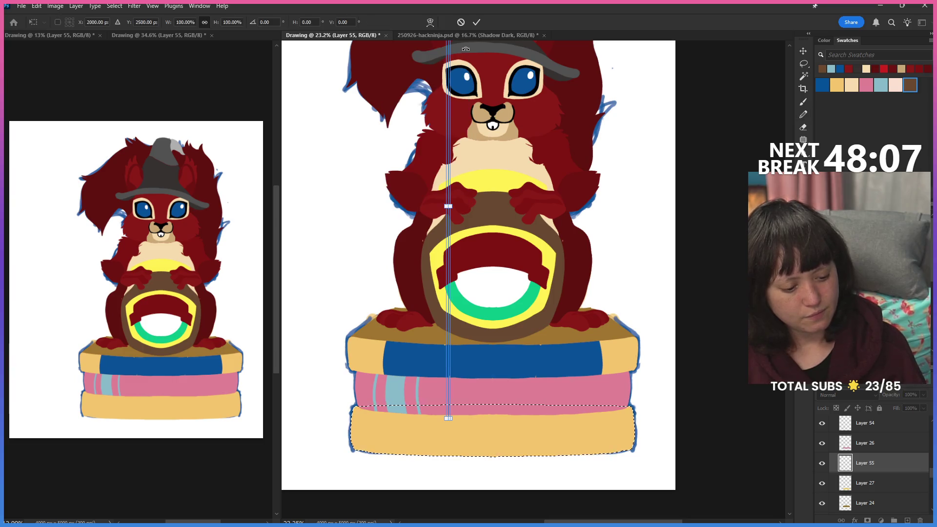
{"action": "left_click_drag", "start_coordinate": [449, 244], "coordinate": [501, 300]}
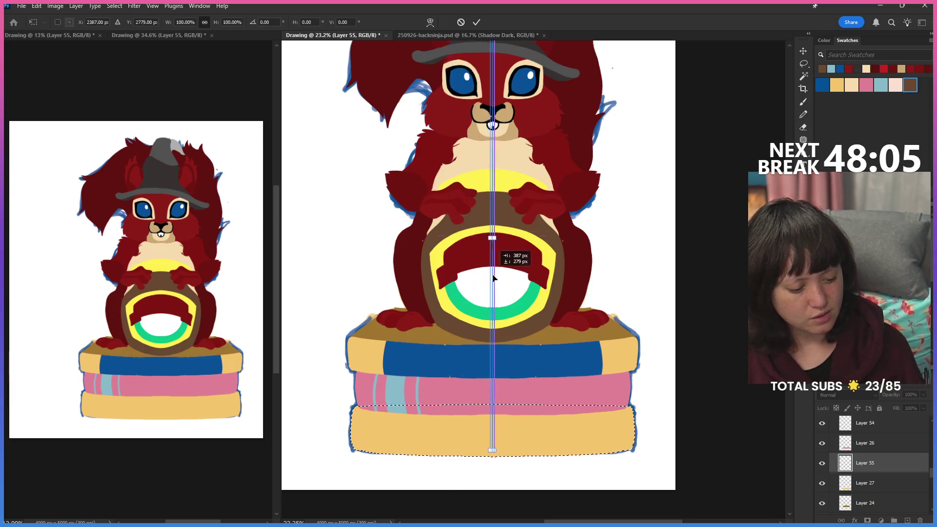
{"action": "left_click", "coordinate": [803, 118]}
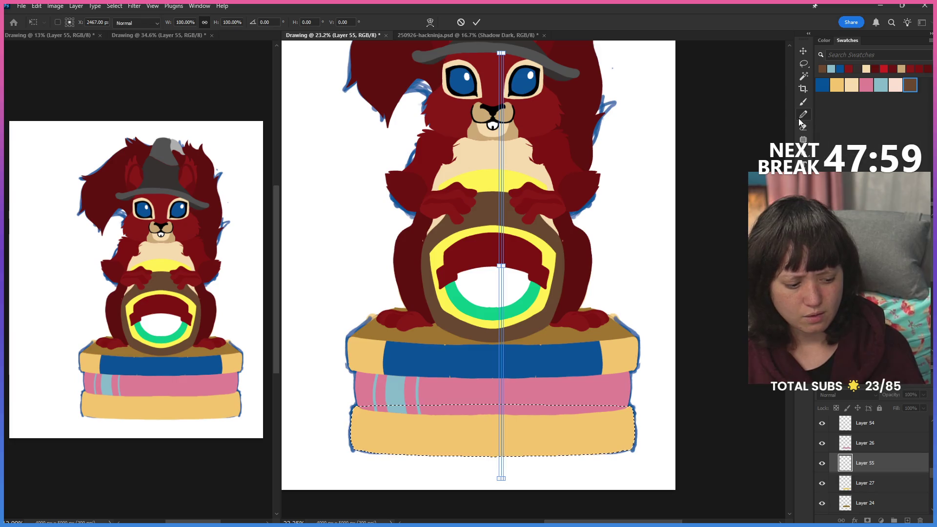
{"action": "left_click", "coordinate": [387, 23]}
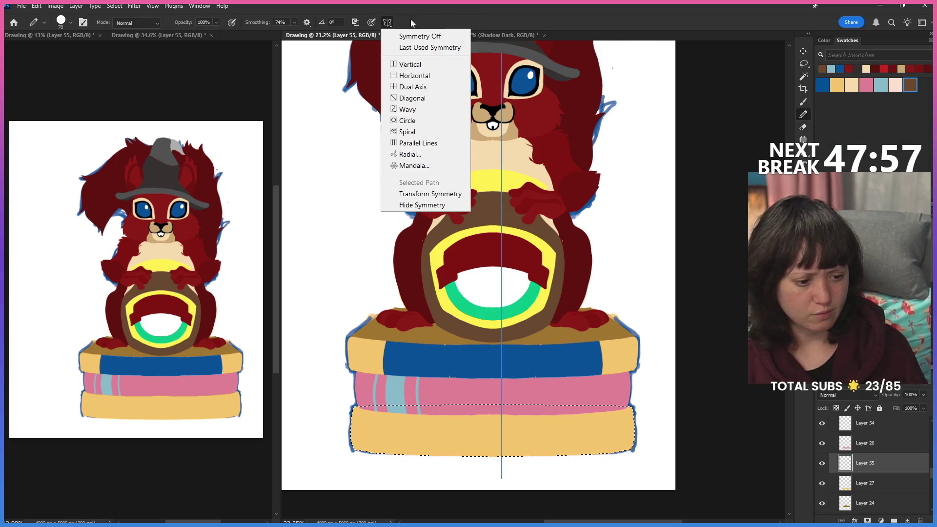
{"action": "left_click", "coordinate": [421, 64]}
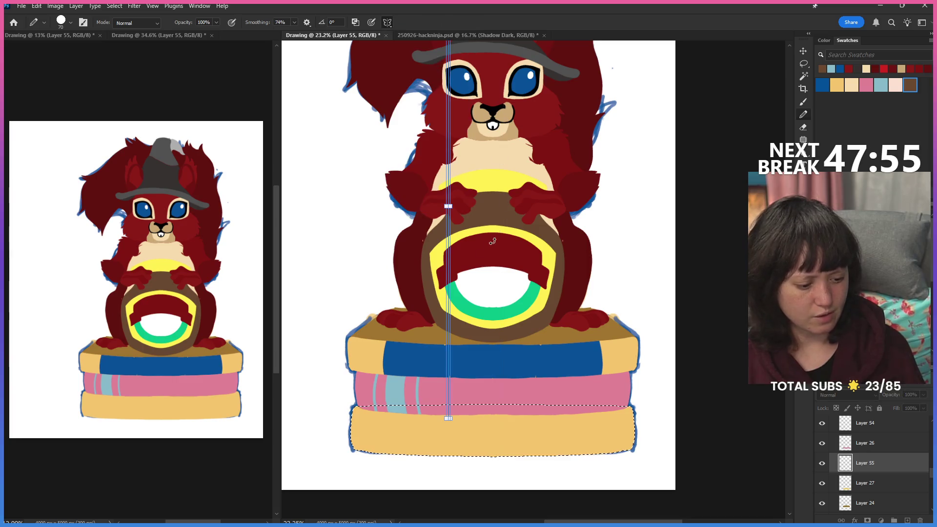
{"action": "left_click_drag", "start_coordinate": [475, 304], "coordinate": [495, 311]}
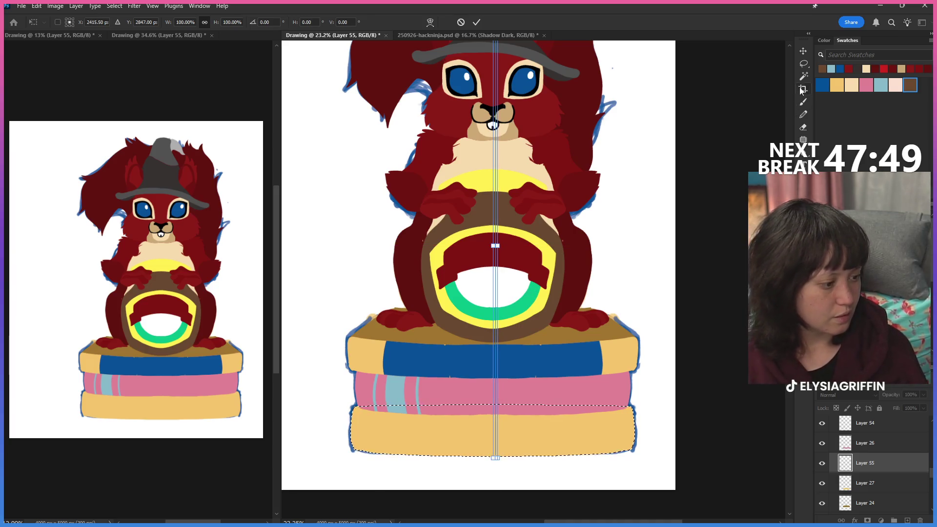
{"action": "left_click", "coordinate": [804, 64]}
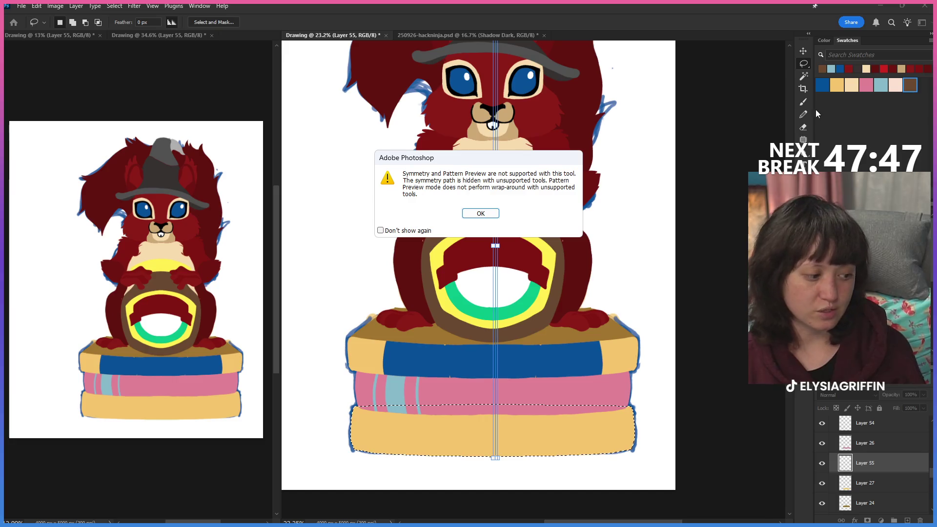
Dismiss the symmetry preview warning and return to the Pencil.
{"action": "left_click", "coordinate": [480, 214]}
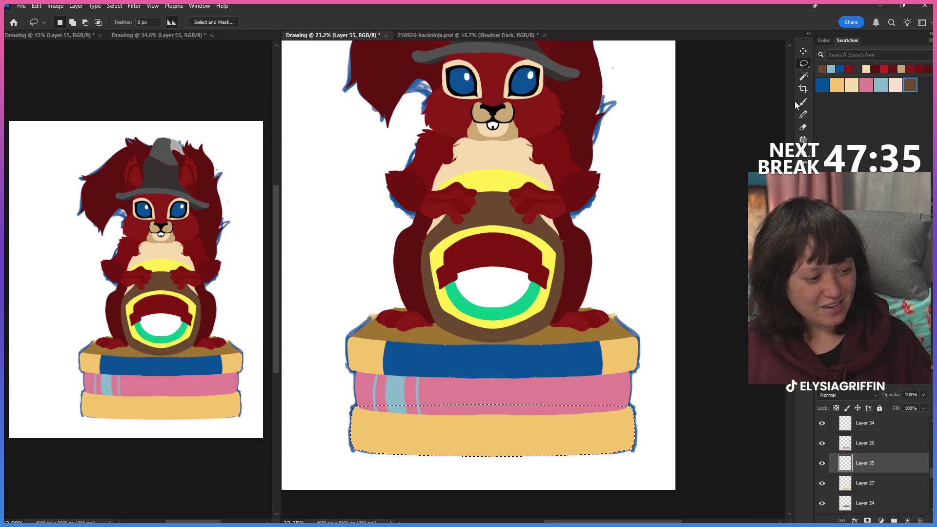
{"action": "left_click", "coordinate": [803, 115]}
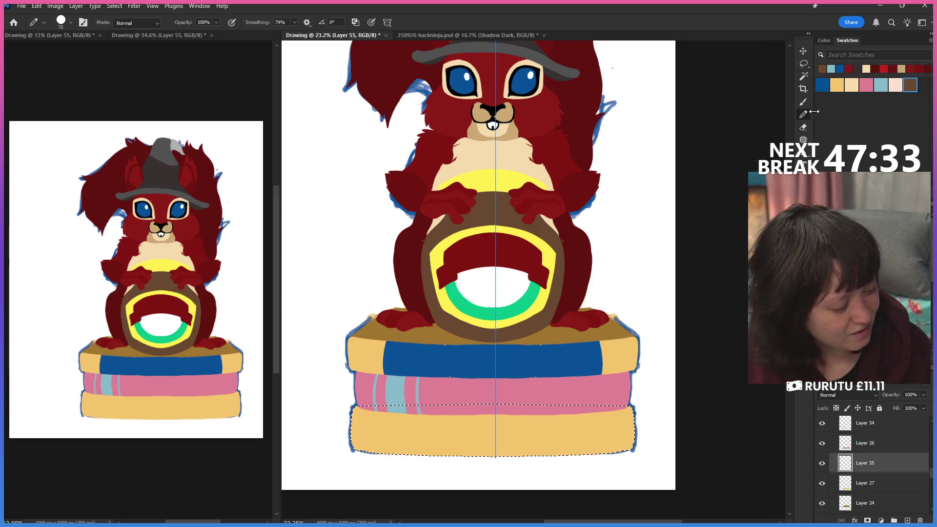
Paint mirrored dark brown strokes until wide stripes band both ends of the bottom book, then deselect.
{"action": "left_click_drag", "start_coordinate": [381, 415], "coordinate": [381, 450]}
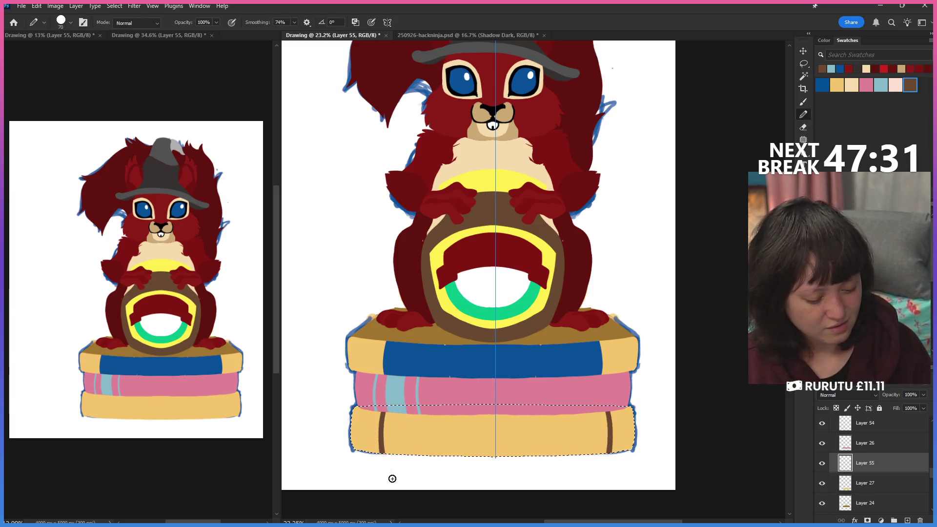
{"action": "left_click_drag", "start_coordinate": [385, 416], "coordinate": [383, 448]}
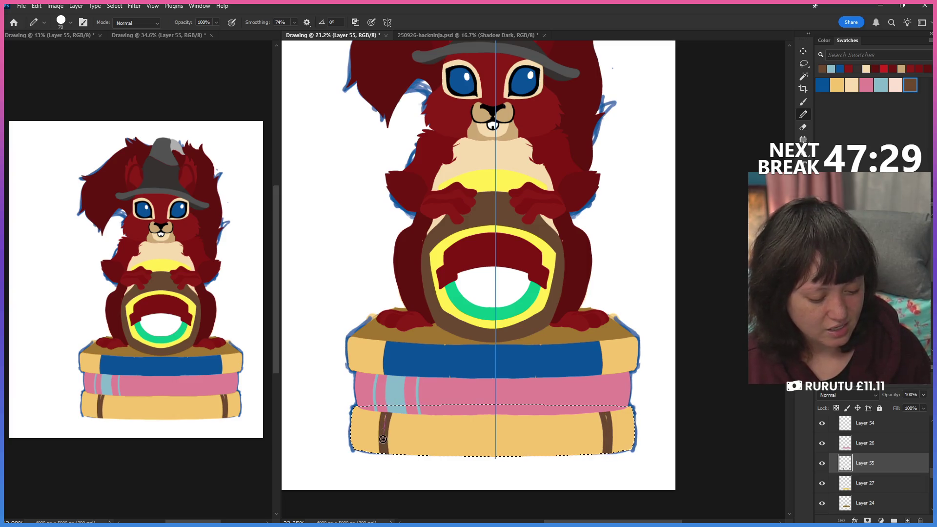
{"action": "left_click_drag", "start_coordinate": [392, 416], "coordinate": [400, 447]}
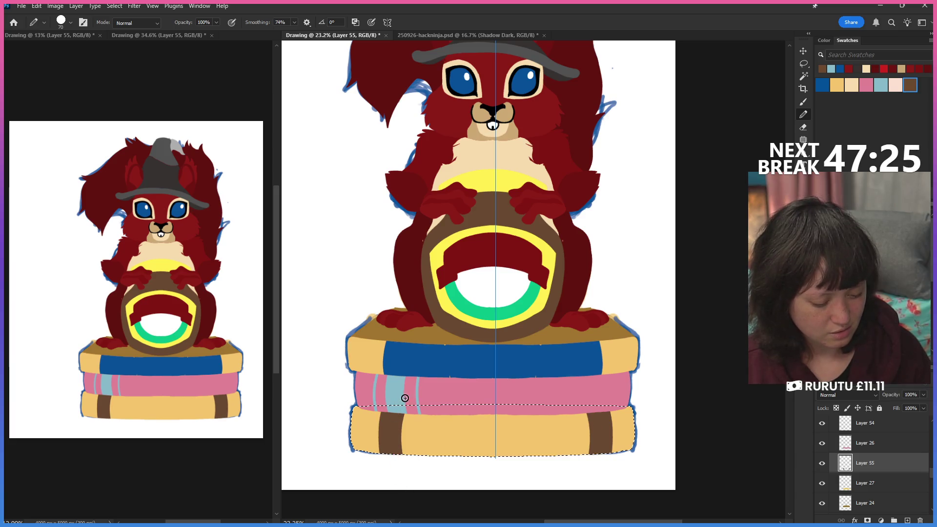
{"action": "left_click_drag", "start_coordinate": [405, 397], "coordinate": [407, 468]}
{"action": "left_click_drag", "start_coordinate": [414, 401], "coordinate": [414, 476]}
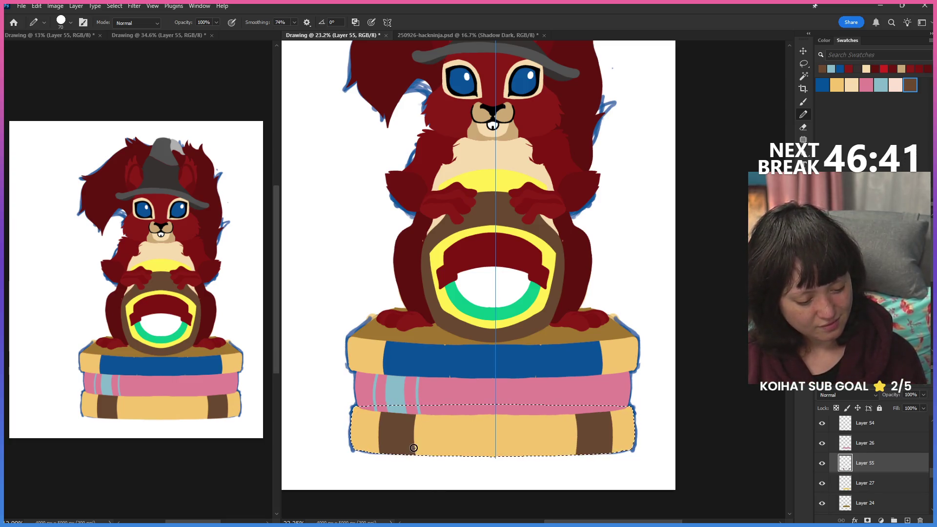
{"action": "left_click_drag", "start_coordinate": [415, 422], "coordinate": [414, 448]}
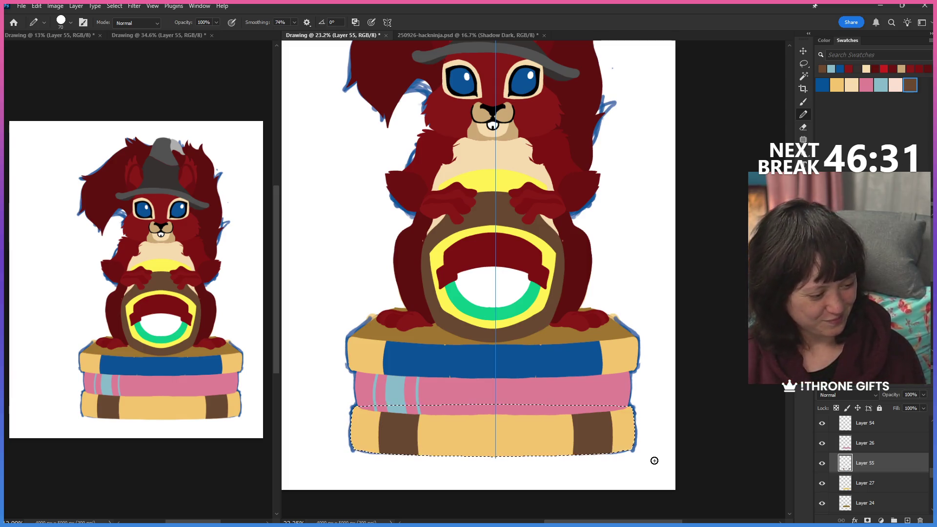
{"action": "key", "text": "ctrl+d"}
{"action": "key", "text": "l"}
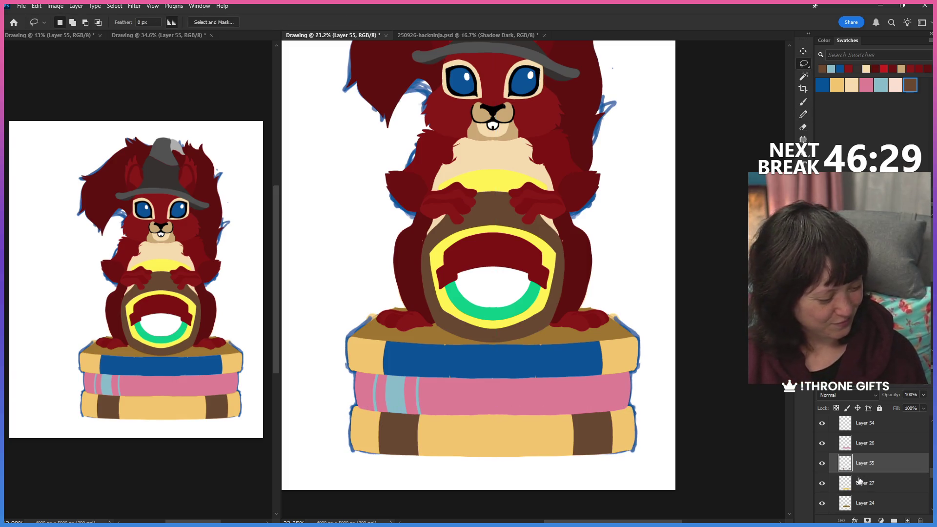
{"action": "scroll", "coordinate": [859, 480], "scroll_direction": "up", "scroll_amount": 3}
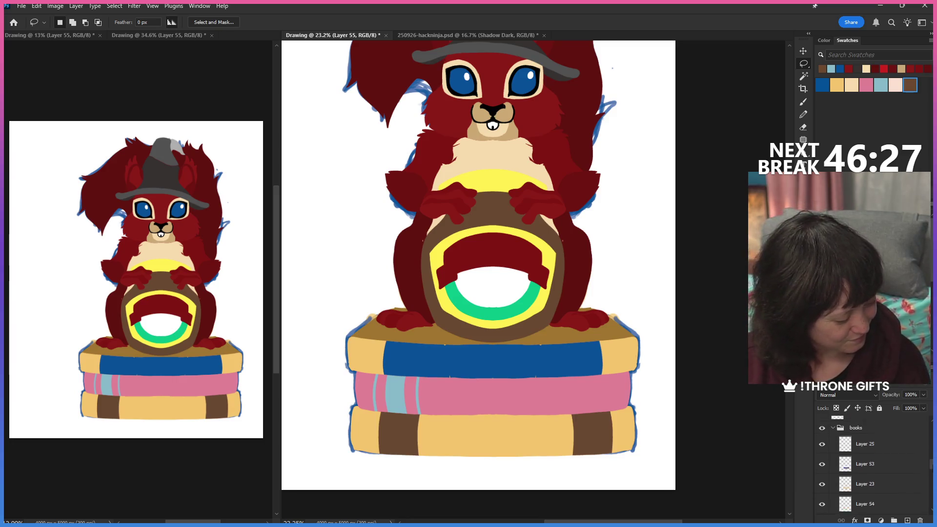
Expand the books layer group and select Layer 53.
{"action": "left_click", "coordinate": [832, 428]}
{"action": "left_click", "coordinate": [833, 448]}
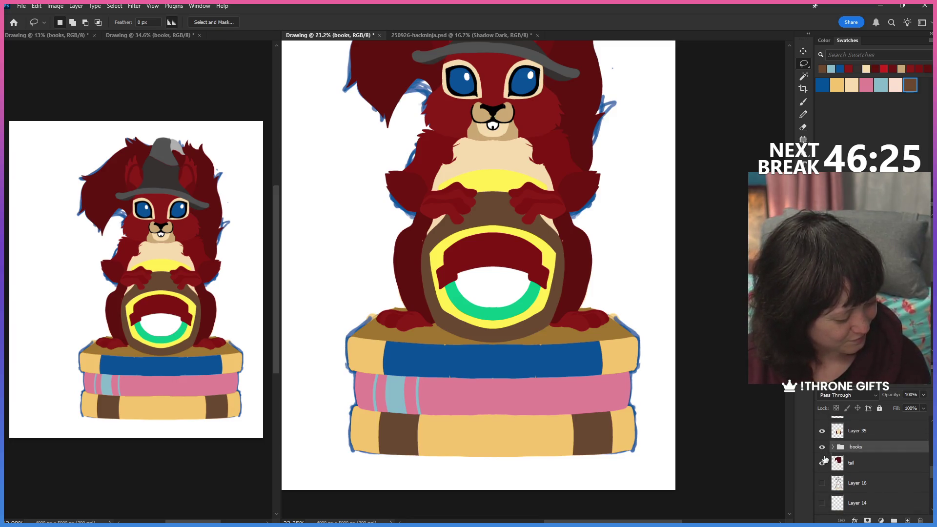
{"action": "left_click", "coordinate": [822, 463]}
{"action": "left_click", "coordinate": [832, 447]}
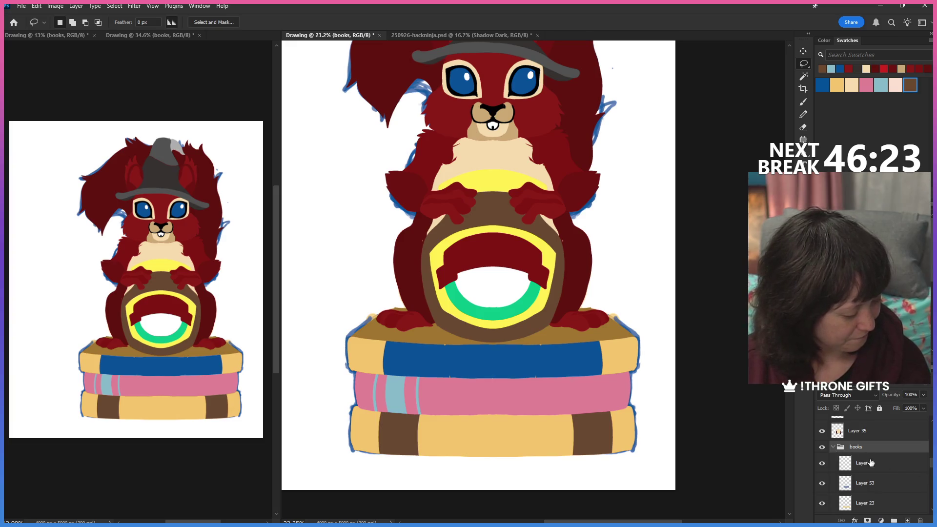
{"action": "left_click", "coordinate": [821, 483]}
{"action": "left_click", "coordinate": [863, 482]}
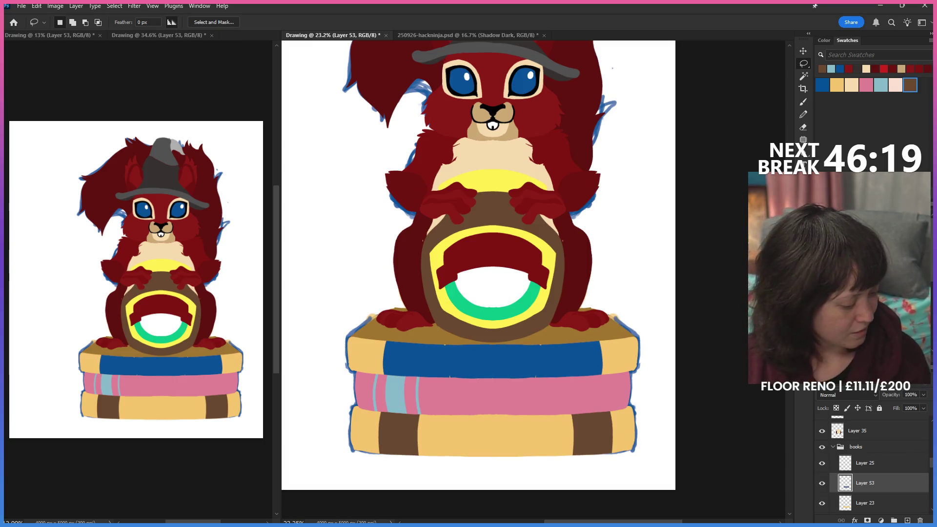
{"action": "scroll", "coordinate": [871, 461], "scroll_direction": "down", "scroll_amount": 3}
{"action": "scroll", "coordinate": [872, 461], "scroll_direction": "down", "scroll_amount": 3}
{"action": "scroll", "coordinate": [871, 461], "scroll_direction": "down", "scroll_amount": 3}
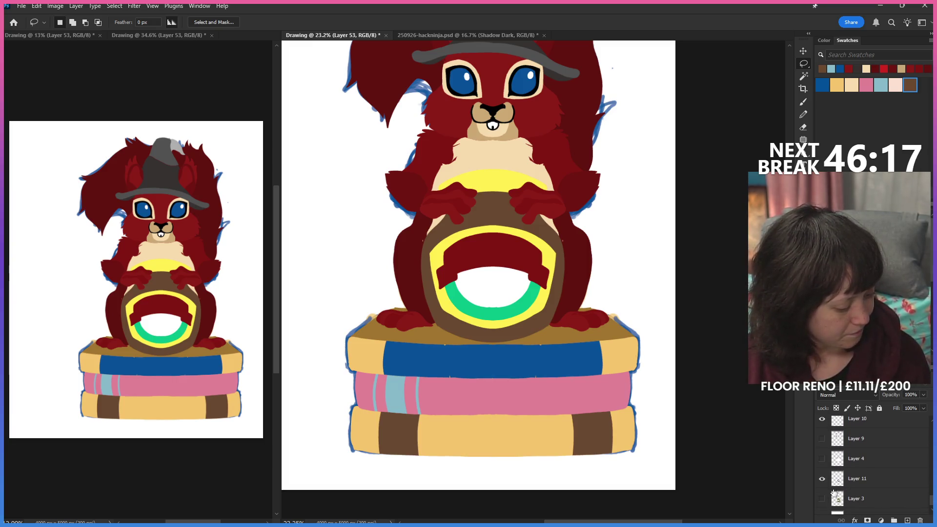
{"action": "scroll", "coordinate": [898, 504], "scroll_direction": "down", "scroll_amount": 1}
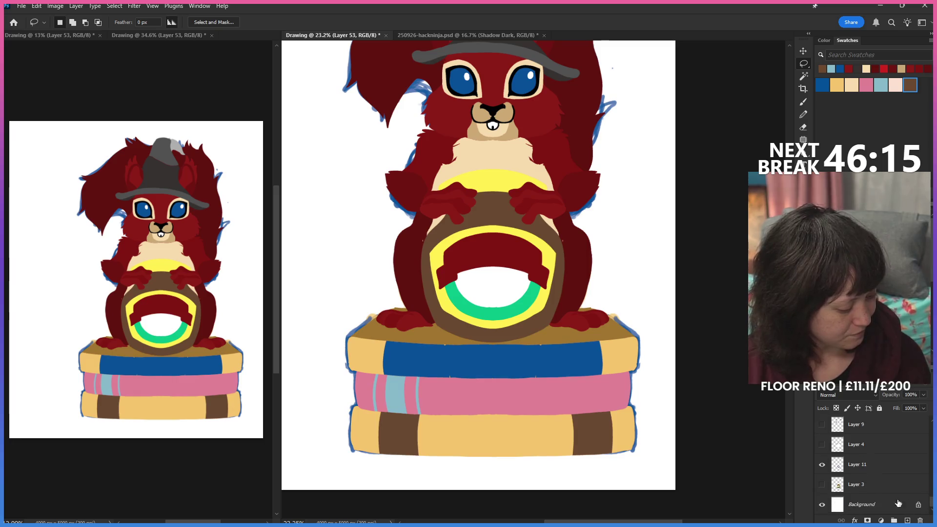
{"action": "scroll", "coordinate": [932, 497], "scroll_direction": "up", "scroll_amount": 1}
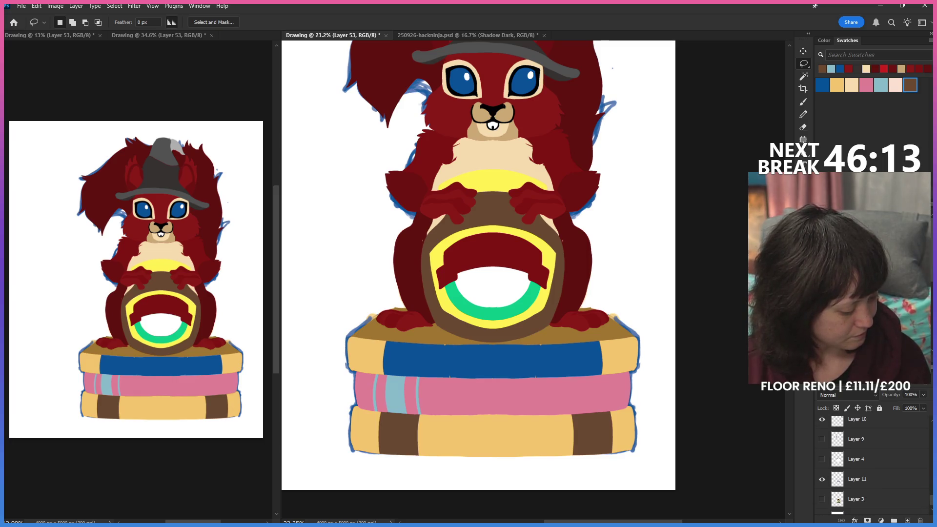
{"action": "scroll", "coordinate": [822, 454], "scroll_direction": "up", "scroll_amount": 2}
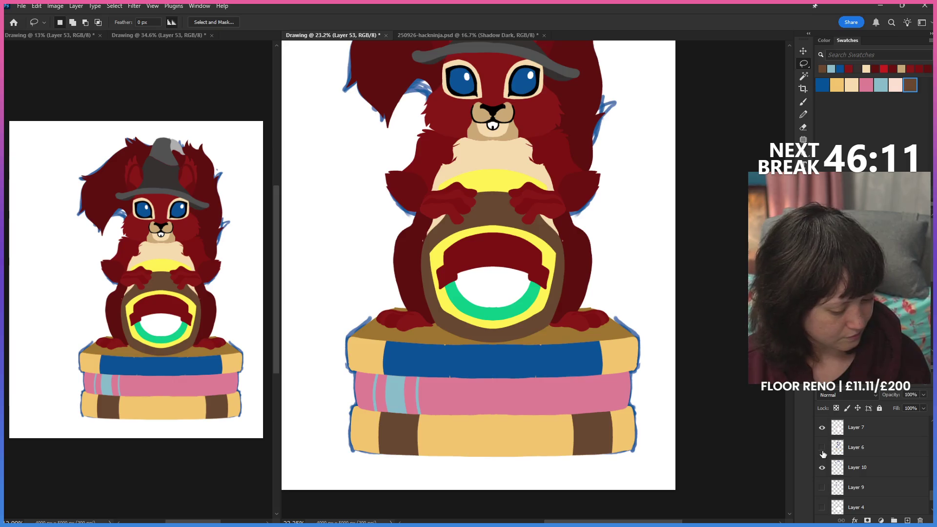
Hide the blue sketch outline layer around the squirrel and show Layers 7 and 8.
{"action": "left_click", "coordinate": [822, 468]}
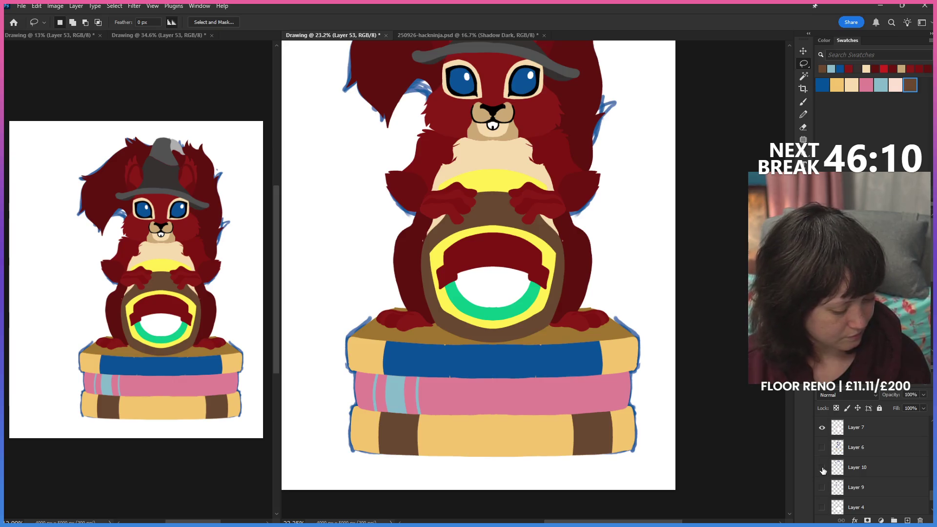
{"action": "left_click", "coordinate": [822, 428]}
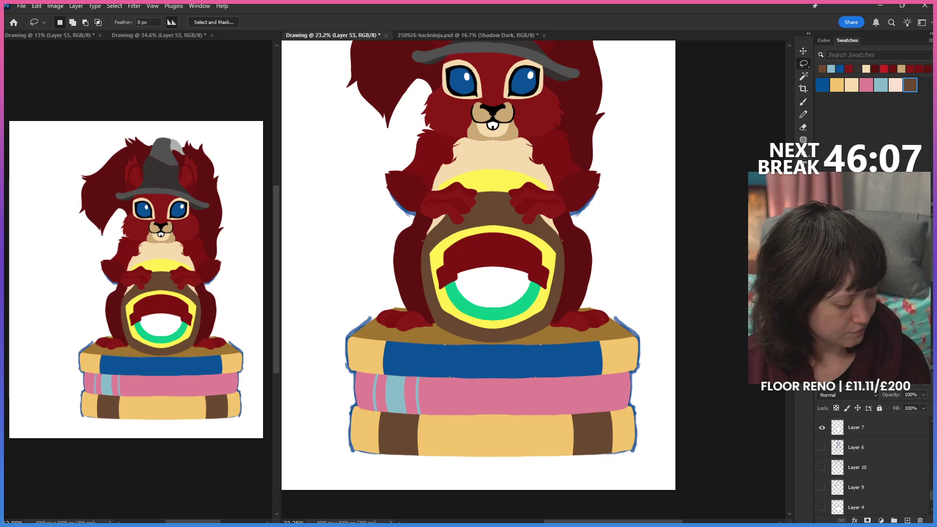
{"action": "scroll", "coordinate": [919, 476], "scroll_direction": "up", "scroll_amount": 2}
{"action": "left_click", "coordinate": [822, 451]}
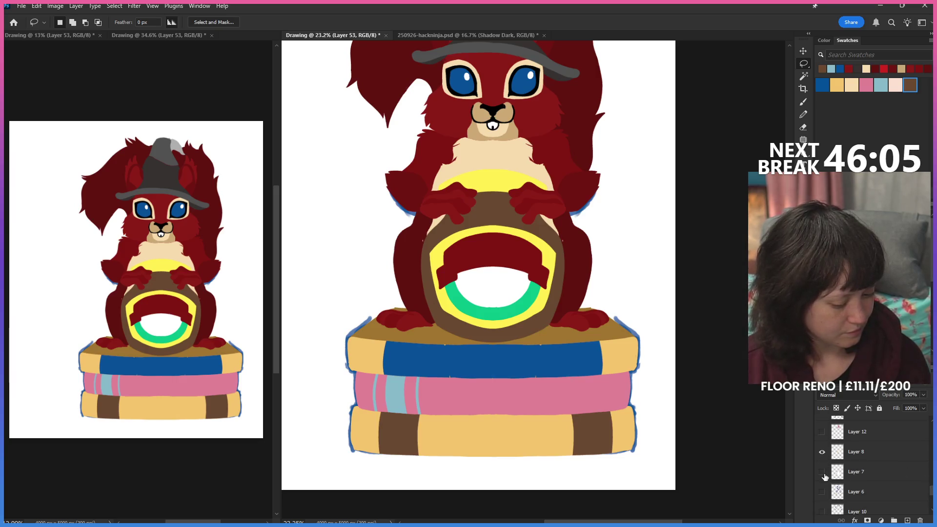